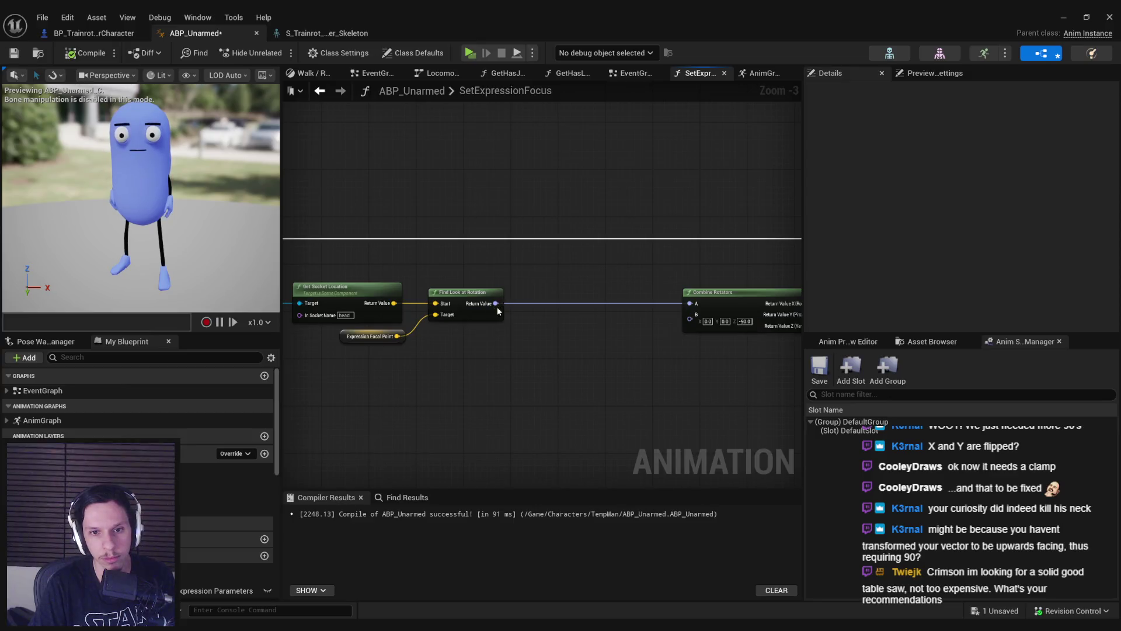
Step: Add a Break Rotator node on Find Look at Rotation's Return Value
{"action": "left_click_drag", "start_coordinate": [495, 303], "coordinate": [585, 339]}
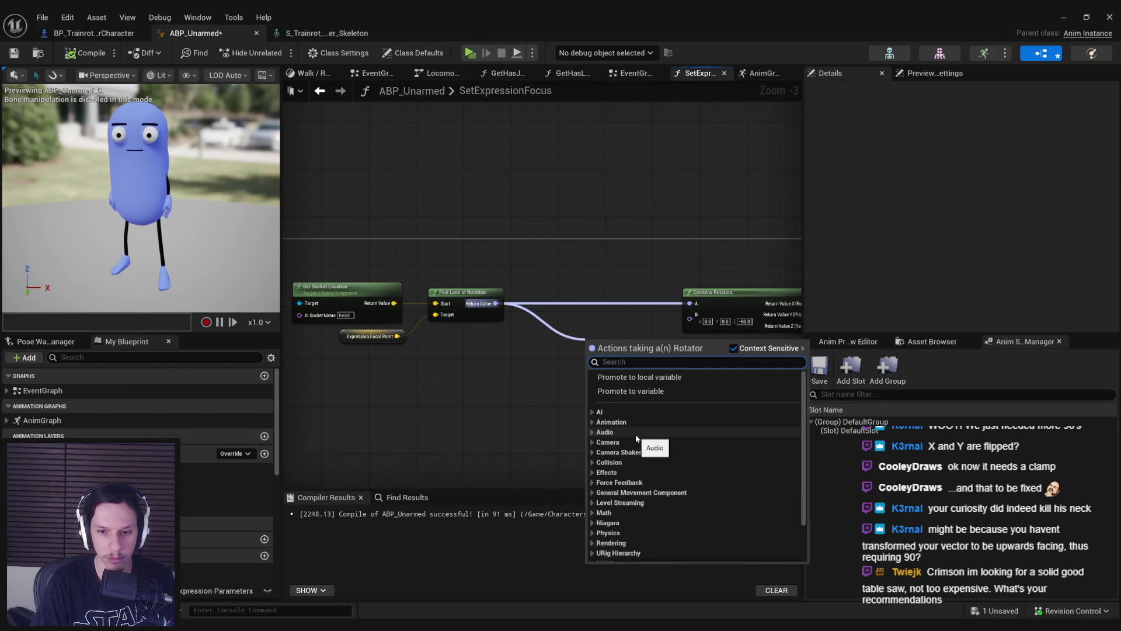
{"action": "left_click", "coordinate": [580, 413]}
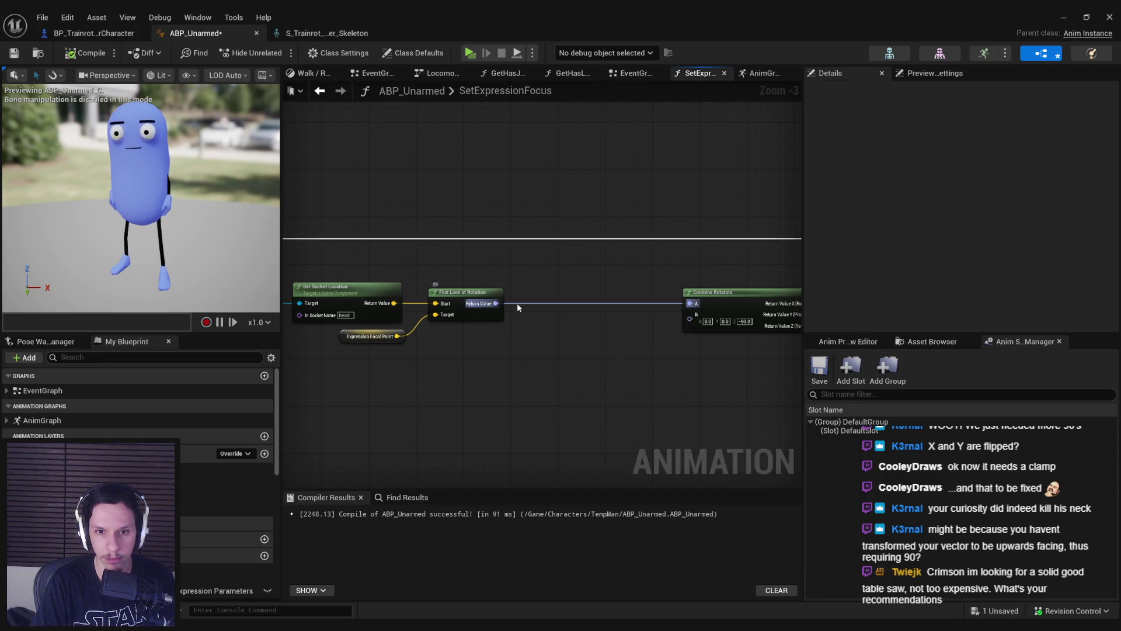
{"action": "left_click_drag", "start_coordinate": [603, 292], "coordinate": [541, 292]}
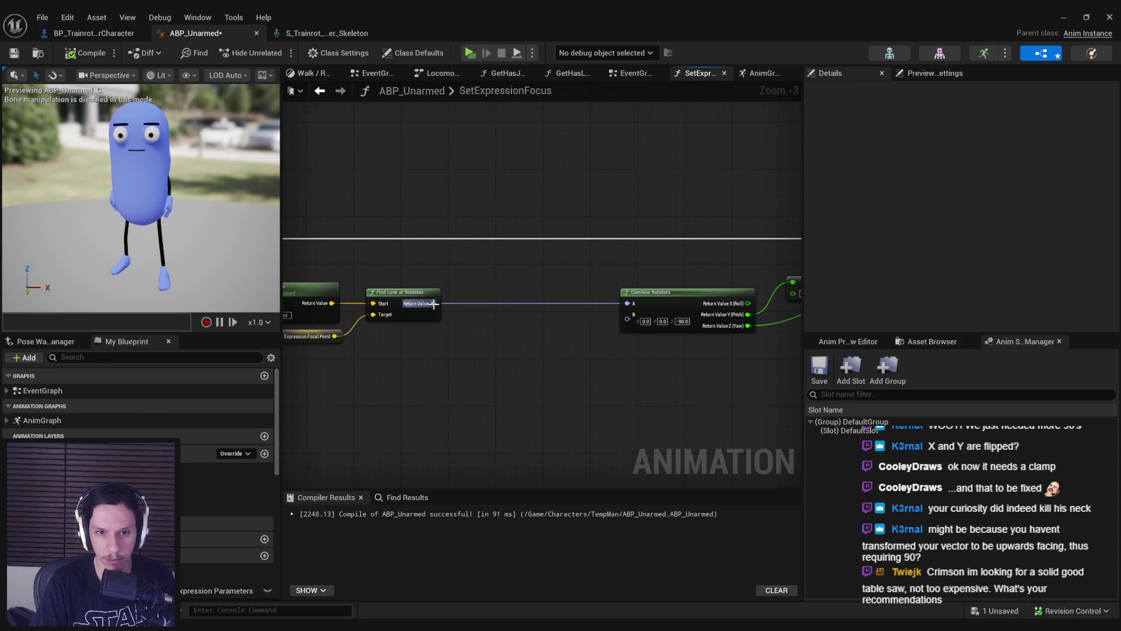
{"action": "left_click_drag", "start_coordinate": [435, 303], "coordinate": [476, 351]}
{"action": "type", "text": "break rot"}
{"action": "left_click", "coordinate": [509, 403]}
{"action": "mouse_move", "coordinate": [526, 405]}
{"action": "left_mouse_down"}
{"action": "mouse_move", "coordinate": [485, 357]}
{"action": "mouse_move", "coordinate": [515, 367]}
{"action": "left_mouse_up"}
Step: Add a Clamp Angle node fed by the Break Rotator's Z (Yaw) output
{"action": "type", "text": "range"}
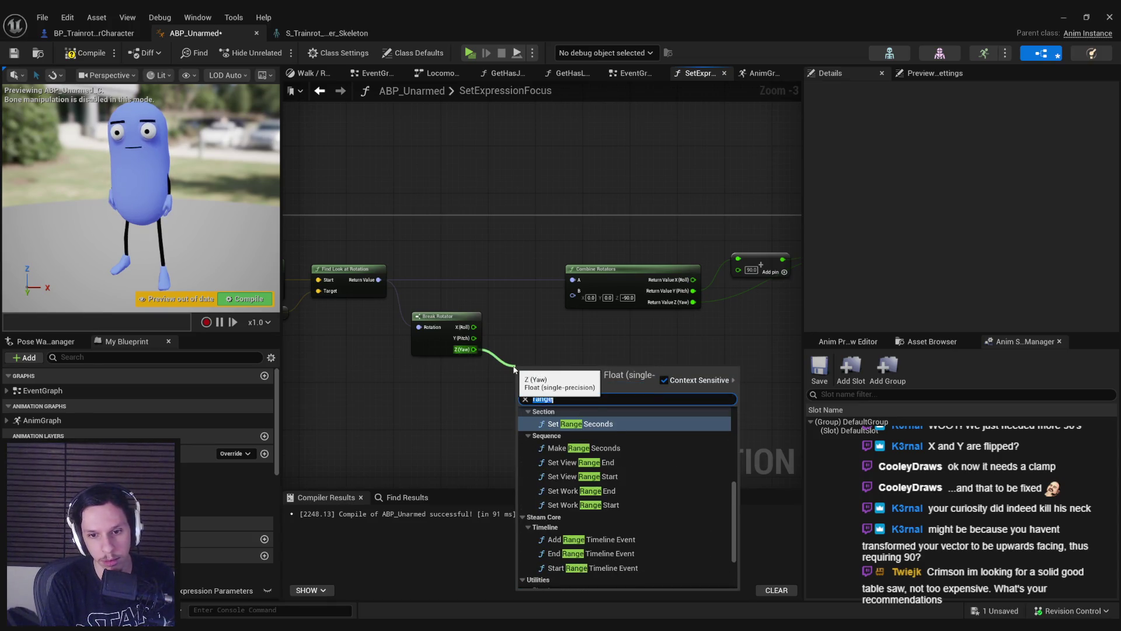
{"action": "key", "text": "BackSpace"}
{"action": "type", "text": "clamp"}
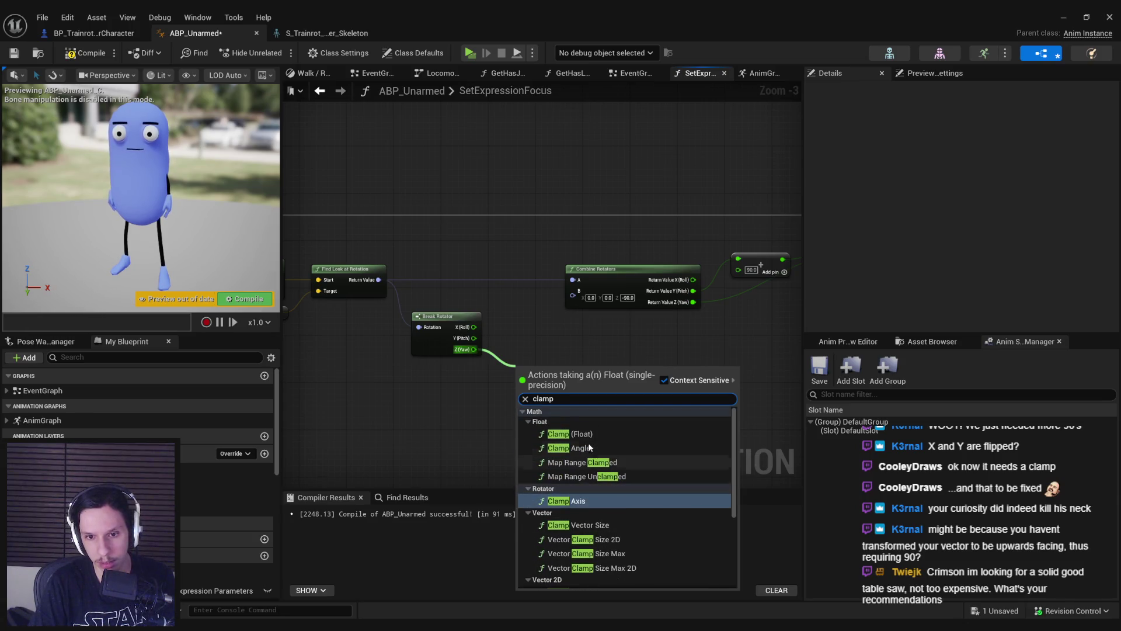
{"action": "left_click", "coordinate": [584, 448]}
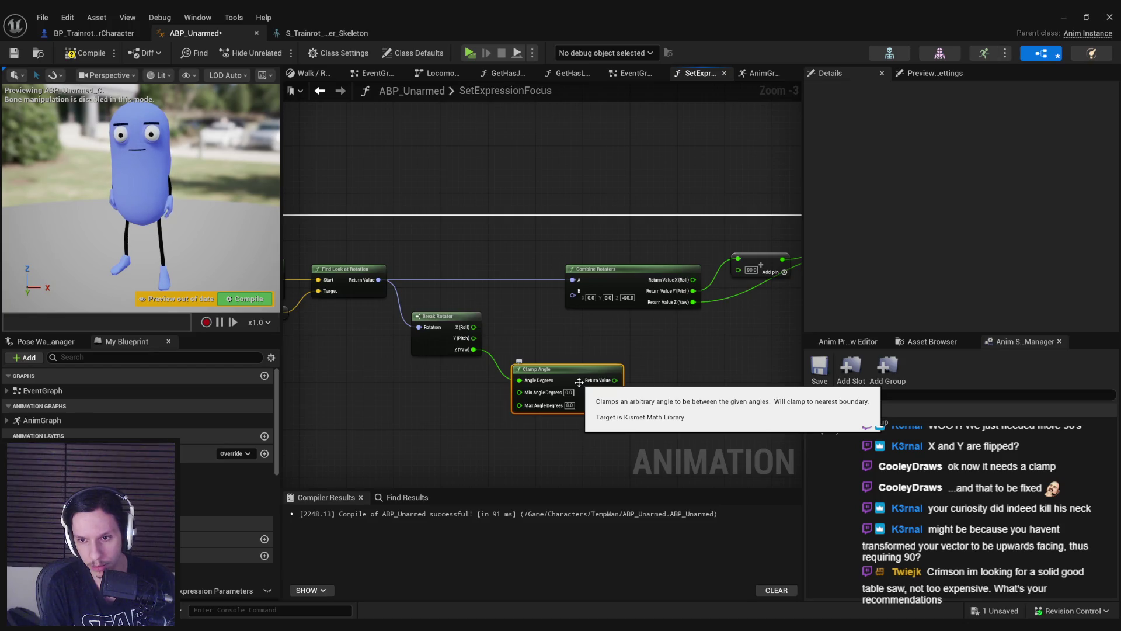
Step: Paste a copy of Get Owning Component and add a Get Socket Rotation node from it
{"action": "mouse_move", "coordinate": [579, 381]}
{"action": "left_mouse_down"}
{"action": "mouse_move", "coordinate": [483, 393]}
{"action": "mouse_move", "coordinate": [689, 337]}
{"action": "left_mouse_up"}
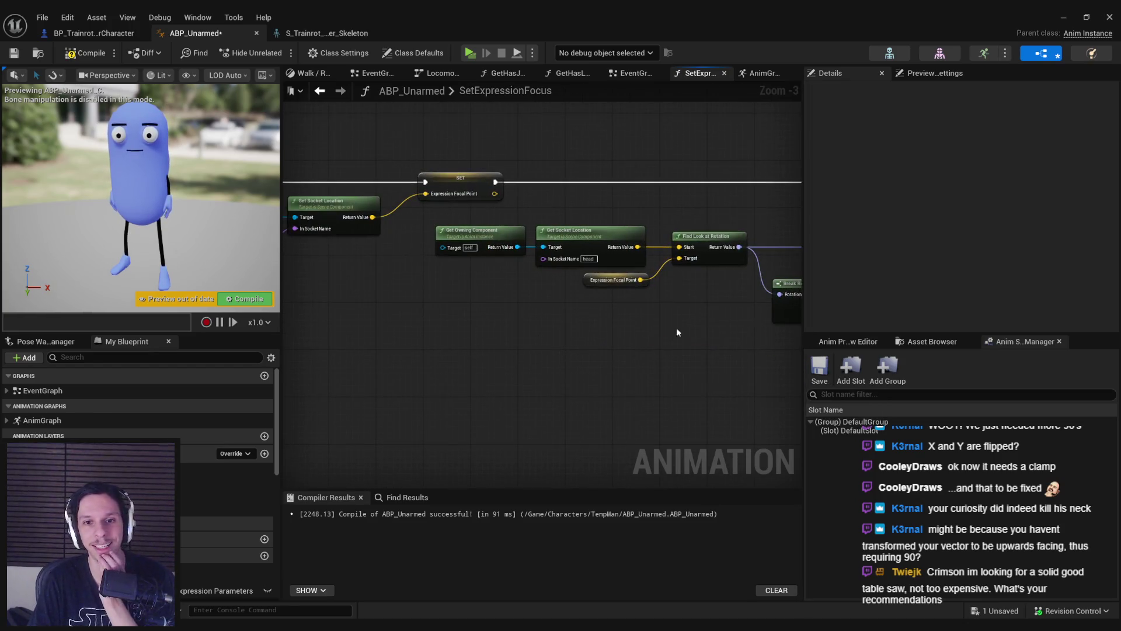
{"action": "left_click_drag", "start_coordinate": [499, 205], "coordinate": [584, 263]}
{"action": "left_click", "coordinate": [509, 295]}
{"action": "mouse_move", "coordinate": [642, 377]}
{"action": "left_mouse_down"}
{"action": "mouse_move", "coordinate": [490, 358]}
{"action": "mouse_move", "coordinate": [575, 380]}
{"action": "left_mouse_up"}
{"action": "key", "text": "ctrl+v"}
{"action": "type", "text": "get scoket rot"}
{"action": "key", "text": "Return"}
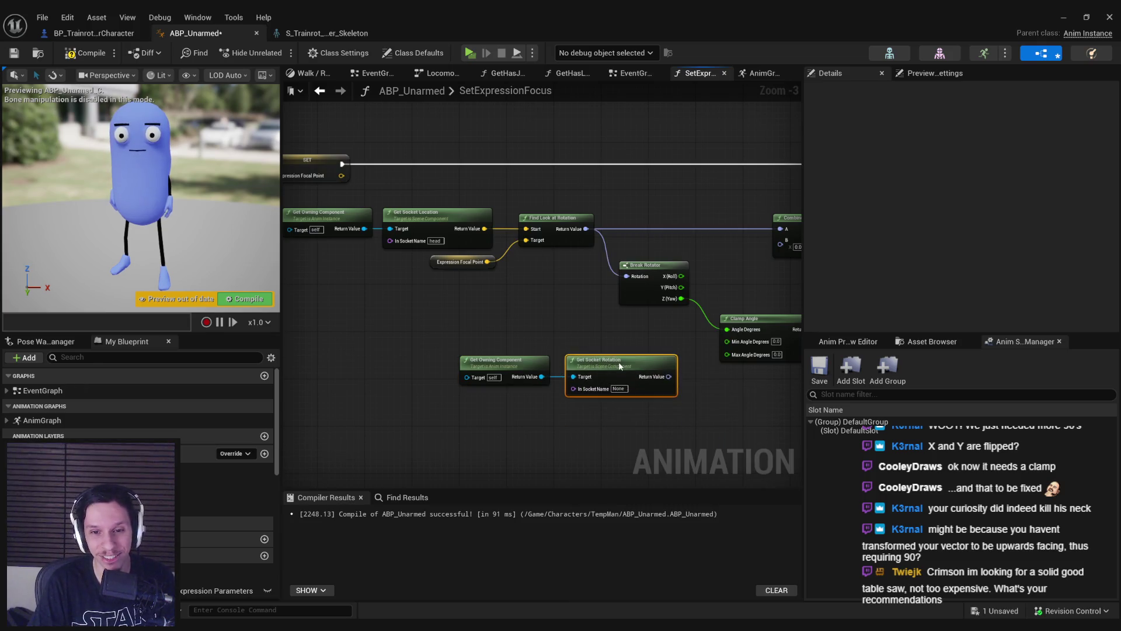
Step: Set the socket name to 'head' and split the rotation output into X, Y, Z
{"action": "left_click", "coordinate": [618, 389]}
{"action": "type", "text": "head"}
{"action": "left_click_drag", "start_coordinate": [671, 433], "coordinate": [458, 352]}
{"action": "left_click_drag", "start_coordinate": [503, 362], "coordinate": [400, 368]}
{"action": "left_click", "coordinate": [599, 423]}
{"action": "right_click", "coordinate": [567, 383]}
{"action": "left_click", "coordinate": [636, 443]}
Step: Add a node subtracting 45 from the socket's yaw
{"action": "left_click_drag", "start_coordinate": [513, 396], "coordinate": [549, 397]}
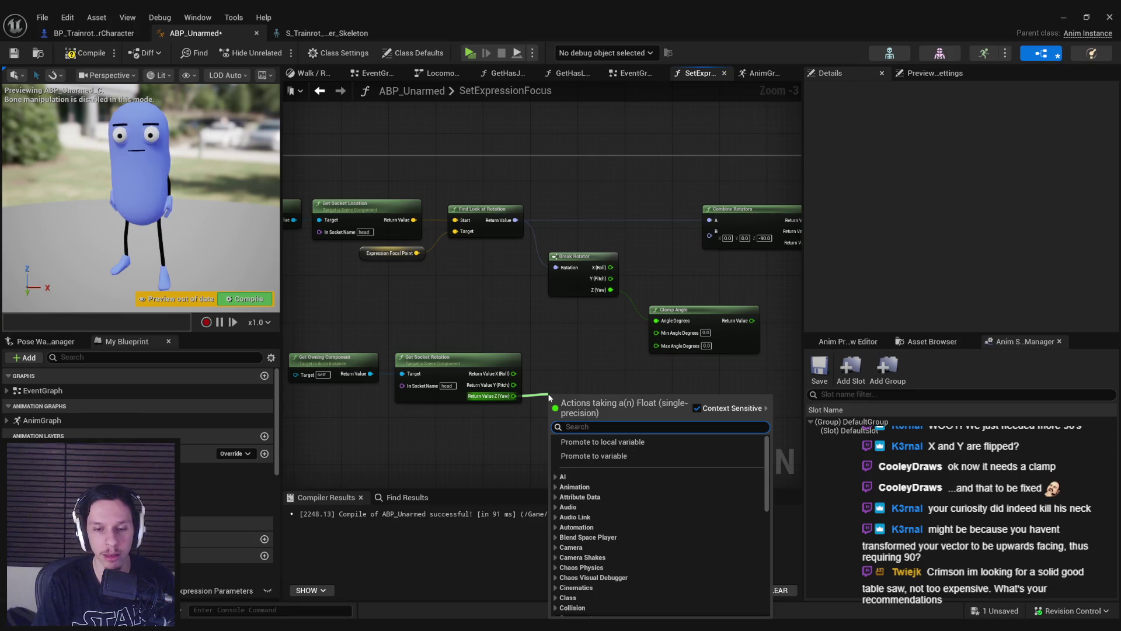
{"action": "type", "text": "-"}
{"action": "key", "text": "Return"}
{"action": "left_click", "coordinate": [567, 411]}
{"action": "type", "text": "45"}
Step: Add a yaw plus 45 node and wire both limits into Clamp Angle's Min and Max
{"action": "left_click_drag", "start_coordinate": [514, 396], "coordinate": [542, 437]}
{"action": "type", "text": "+"}
{"action": "key", "text": "Return"}
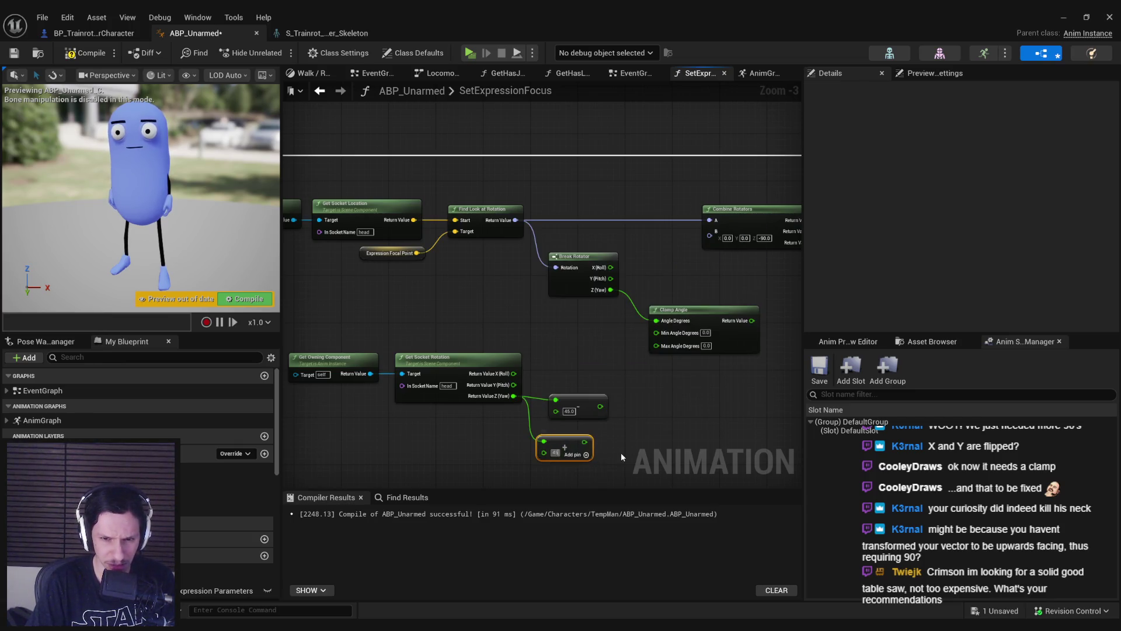
{"action": "mouse_move", "coordinate": [589, 442]}
{"action": "left_mouse_down"}
{"action": "mouse_move", "coordinate": [655, 345]}
{"action": "mouse_move", "coordinate": [600, 407]}
{"action": "mouse_move", "coordinate": [578, 354]}
{"action": "mouse_move", "coordinate": [575, 395]}
{"action": "mouse_move", "coordinate": [582, 381]}
{"action": "left_mouse_up"}
{"action": "mouse_move", "coordinate": [610, 432]}
{"action": "left_mouse_down"}
{"action": "mouse_move", "coordinate": [438, 333]}
{"action": "mouse_move", "coordinate": [567, 324]}
{"action": "mouse_move", "coordinate": [337, 353]}
{"action": "left_mouse_up"}
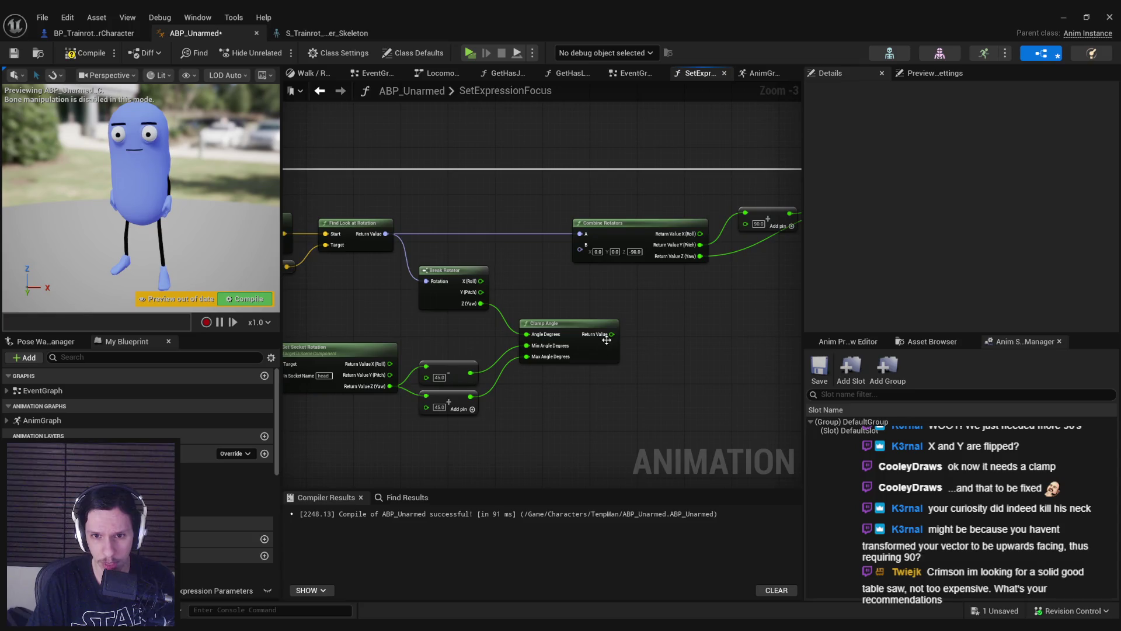
Step: Wire the look-at yaw into Clamp Angle and its output into the SET yaw
{"action": "left_click_drag", "start_coordinate": [625, 321], "coordinate": [566, 336]}
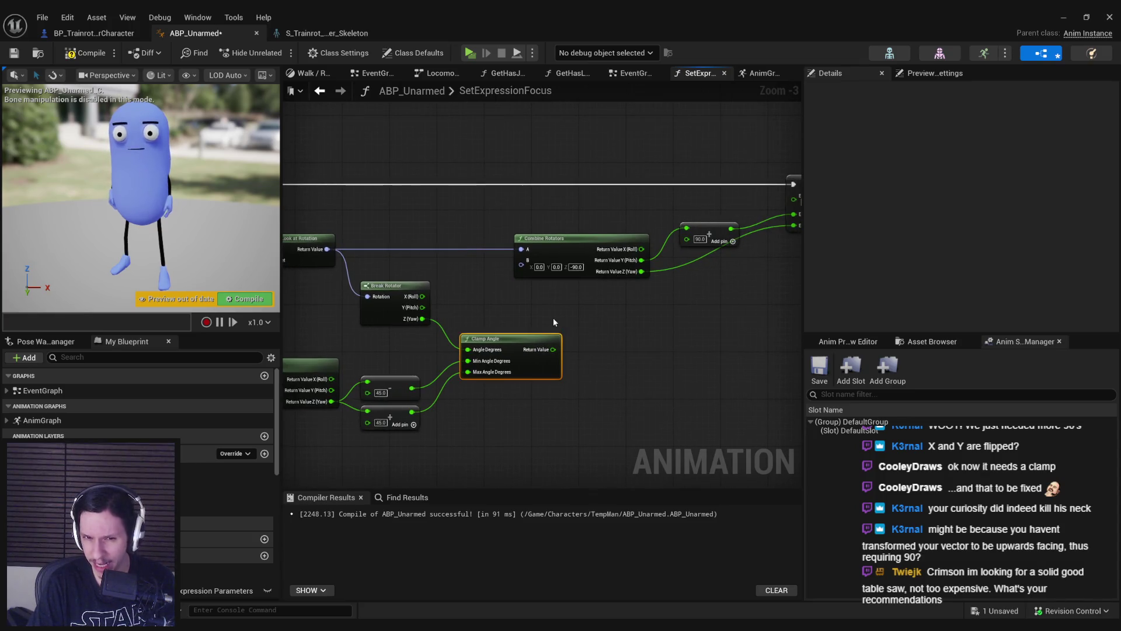
{"action": "scroll", "coordinate": [542, 328], "scroll_direction": "down", "scroll_amount": 2}
{"action": "left_click_drag", "start_coordinate": [368, 306], "coordinate": [560, 356]}
{"action": "scroll", "coordinate": [441, 377], "scroll_direction": "up", "scroll_amount": 2}
{"action": "left_click_drag", "start_coordinate": [456, 351], "coordinate": [328, 339]}
{"action": "scroll", "coordinate": [408, 327], "scroll_direction": "up", "scroll_amount": 1}
{"action": "left_click_drag", "start_coordinate": [535, 318], "coordinate": [435, 269]}
{"action": "mouse_move", "coordinate": [588, 331]}
{"action": "left_mouse_down"}
{"action": "mouse_move", "coordinate": [535, 298]}
{"action": "mouse_move", "coordinate": [617, 224]}
{"action": "left_mouse_up"}
Step: Compile and save the animation blueprint, then start a multiplayer play session
{"action": "key", "text": "F7"}
{"action": "key", "text": "ctrl+s"}
{"action": "left_click", "coordinate": [1060, 19]}
{"action": "left_click", "coordinate": [279, 53]}
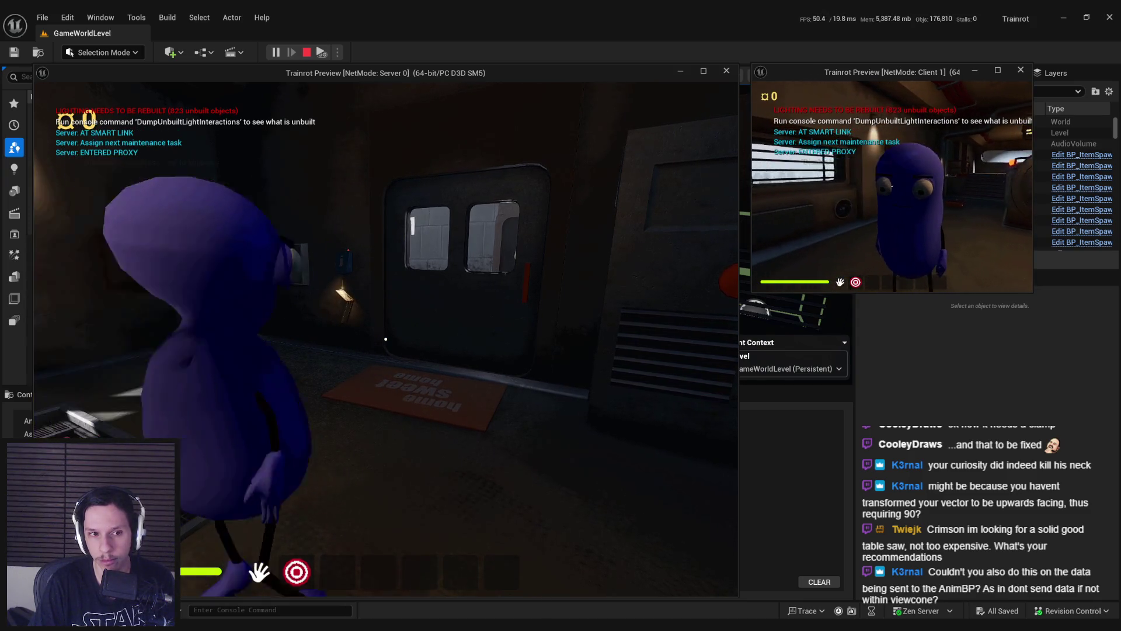
Step: Stop play and return to the ABP_Unarmed graph, showing Get Socket Rotation
{"action": "key", "text": "Escape"}
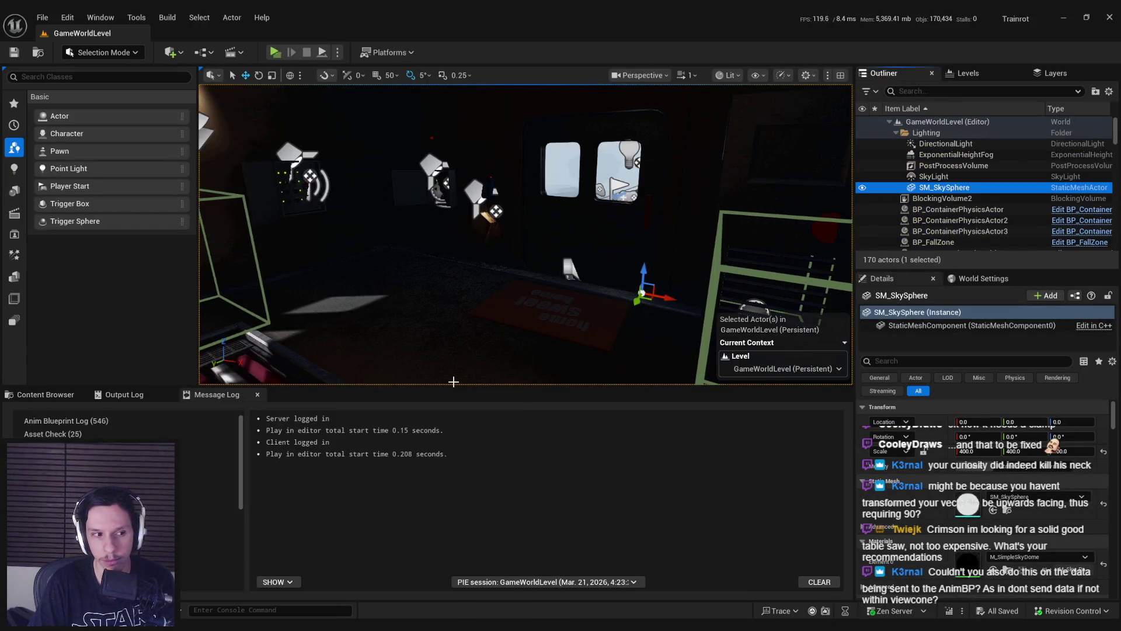
{"action": "left_click", "coordinate": [394, 590]}
{"action": "left_click_drag", "start_coordinate": [513, 388], "coordinate": [677, 385]}
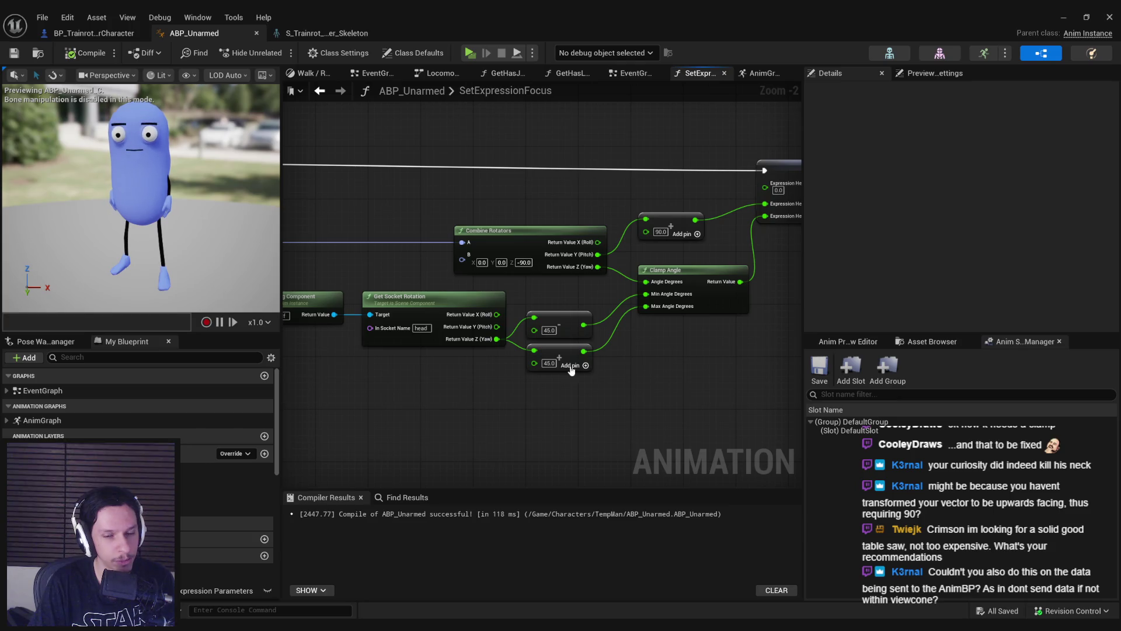
Step: Change Get Socket Rotation's In Socket Name from 'head' to 'root'
{"action": "scroll", "coordinate": [572, 369], "scroll_direction": "up", "scroll_amount": 2}
{"action": "left_click", "coordinate": [544, 362]}
{"action": "left_click", "coordinate": [565, 421]}
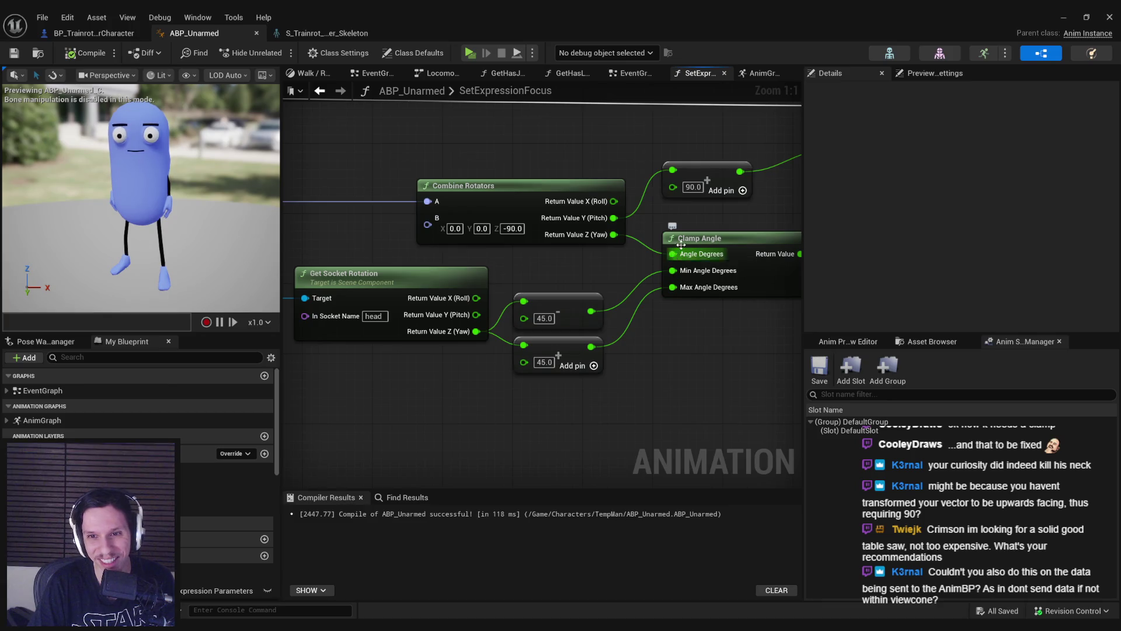
{"action": "scroll", "coordinate": [591, 275], "scroll_direction": "down", "scroll_amount": 1}
{"action": "left_click_drag", "start_coordinate": [591, 276], "coordinate": [895, 297]}
{"action": "scroll", "coordinate": [632, 279], "scroll_direction": "down", "scroll_amount": 1}
{"action": "left_click_drag", "start_coordinate": [738, 293], "coordinate": [505, 276]}
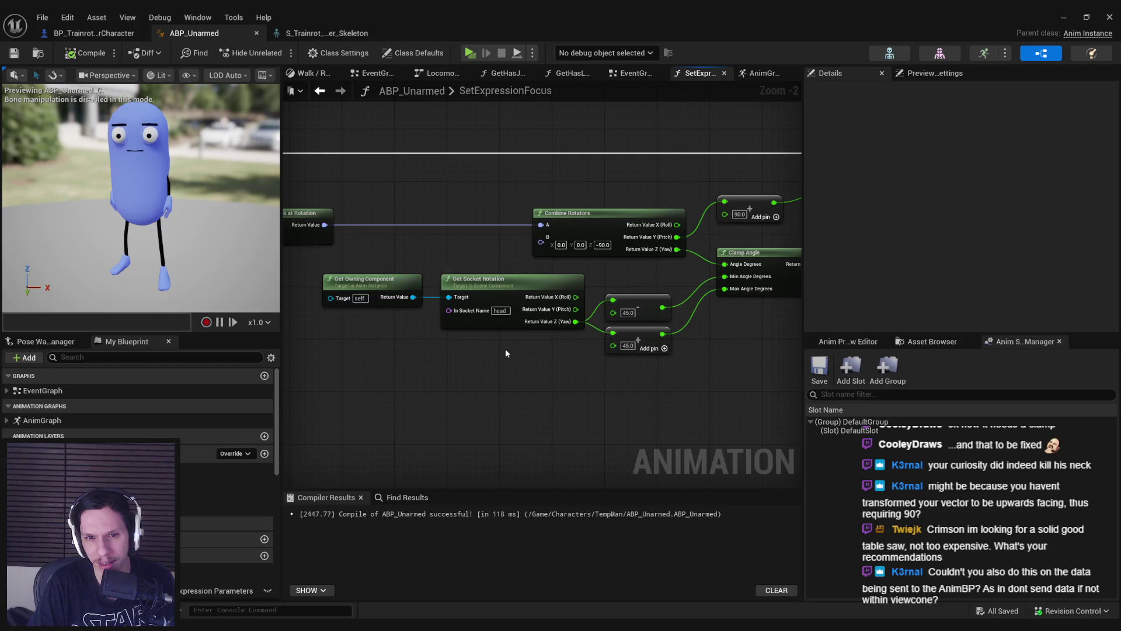
{"action": "mouse_move", "coordinate": [503, 354]}
{"action": "left_mouse_down"}
{"action": "mouse_move", "coordinate": [870, 369]}
{"action": "mouse_move", "coordinate": [451, 335]}
{"action": "mouse_move", "coordinate": [445, 358]}
{"action": "left_mouse_up"}
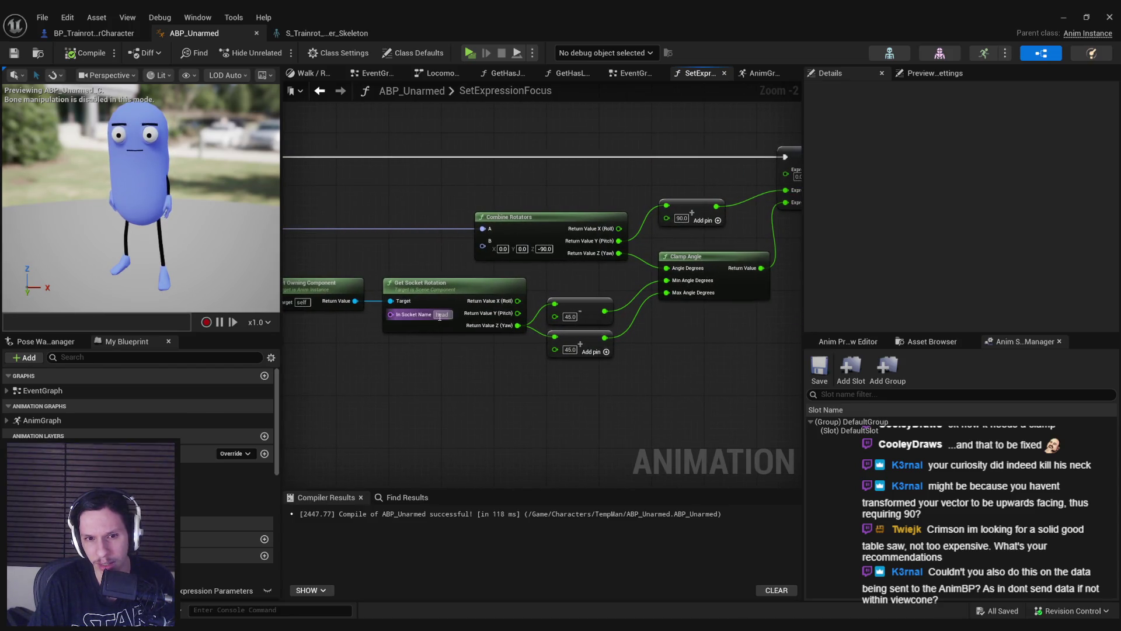
{"action": "type", "text": "root"}
{"action": "key", "text": "Return"}
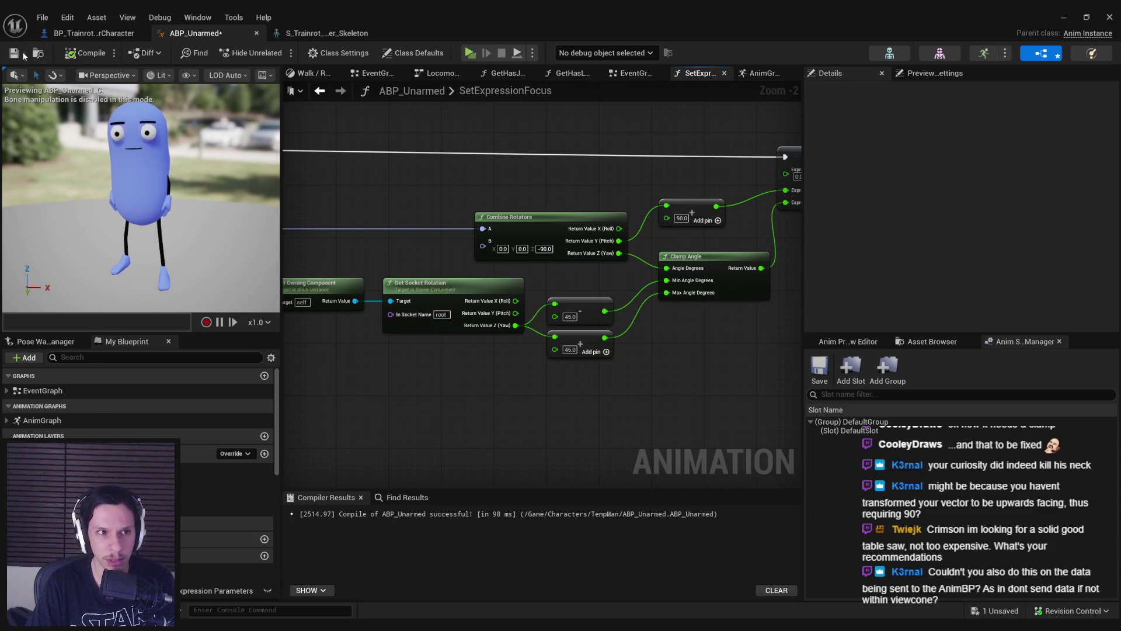
Step: Recompile the animation blueprint and launch the multiplayer play session again
{"action": "left_click", "coordinate": [74, 58]}
{"action": "key", "text": "alt+Tab"}
{"action": "left_click", "coordinate": [275, 52]}
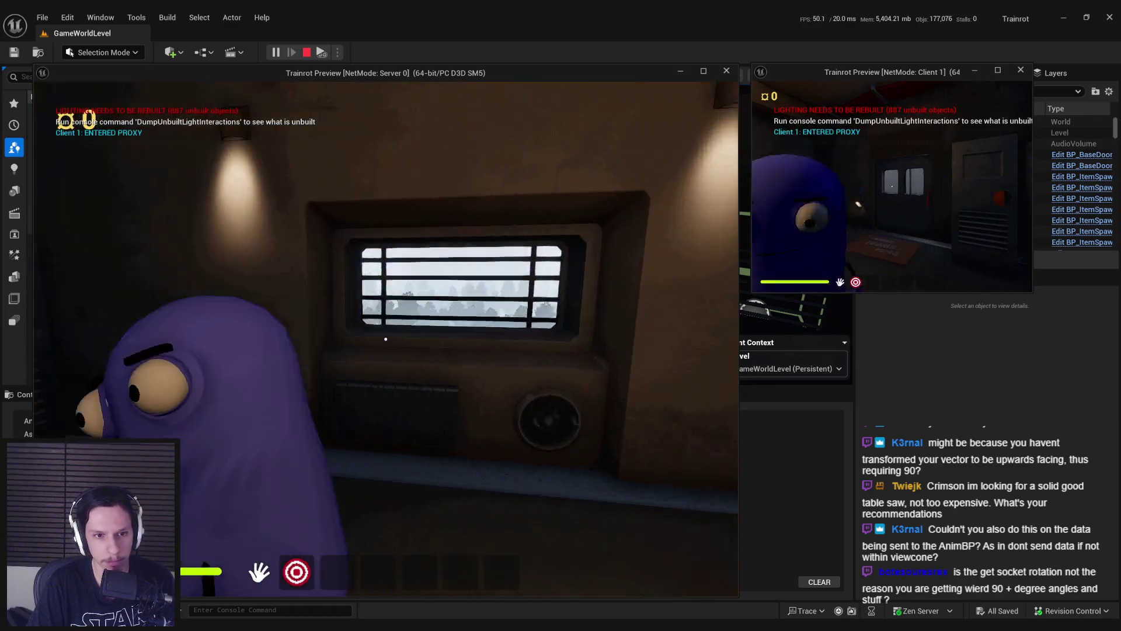
Step: End the play session and move Get Owning Component and Get Socket Rotation left
{"action": "key", "text": "Escape"}
{"action": "mouse_move", "coordinate": [452, 361]}
{"action": "left_mouse_down"}
{"action": "mouse_move", "coordinate": [590, 370]}
{"action": "mouse_move", "coordinate": [461, 292]}
{"action": "left_mouse_up"}
{"action": "left_click_drag", "start_coordinate": [526, 309], "coordinate": [471, 309]}
{"action": "left_click", "coordinate": [488, 360]}
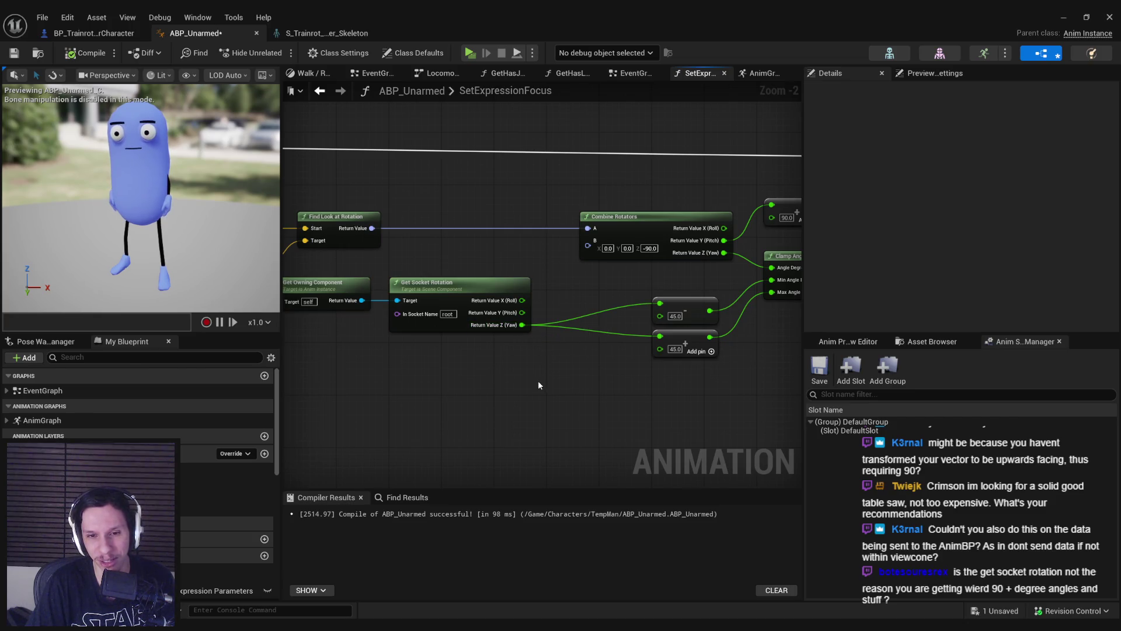
Step: Insert a -90 math node on the root yaw, feeding both 45 limit nodes
{"action": "scroll", "coordinate": [578, 362], "scroll_direction": "up", "scroll_amount": 2}
{"action": "scroll", "coordinate": [488, 361], "scroll_direction": "down", "scroll_amount": 2}
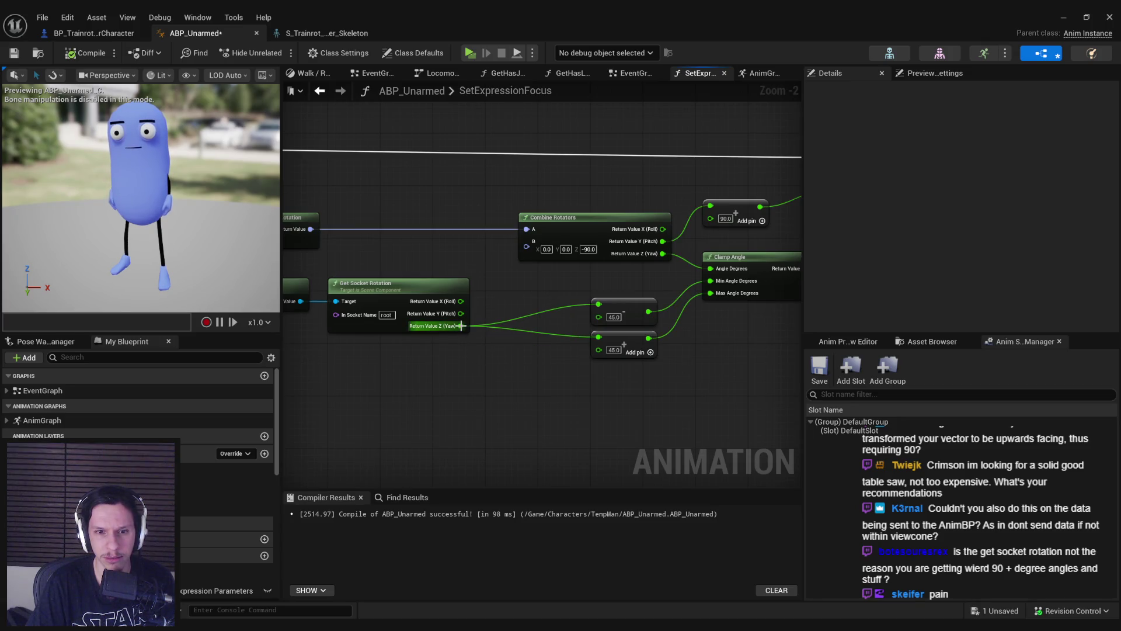
{"action": "left_click_drag", "start_coordinate": [461, 327], "coordinate": [500, 355]}
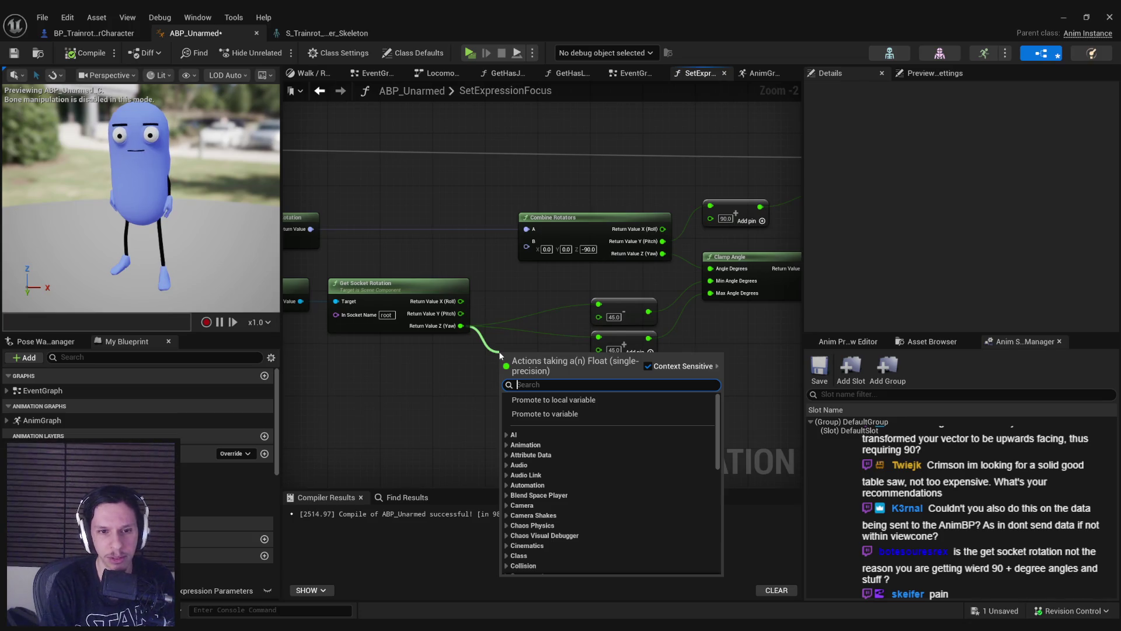
{"action": "type", "text": "*"}
{"action": "key", "text": "Return"}
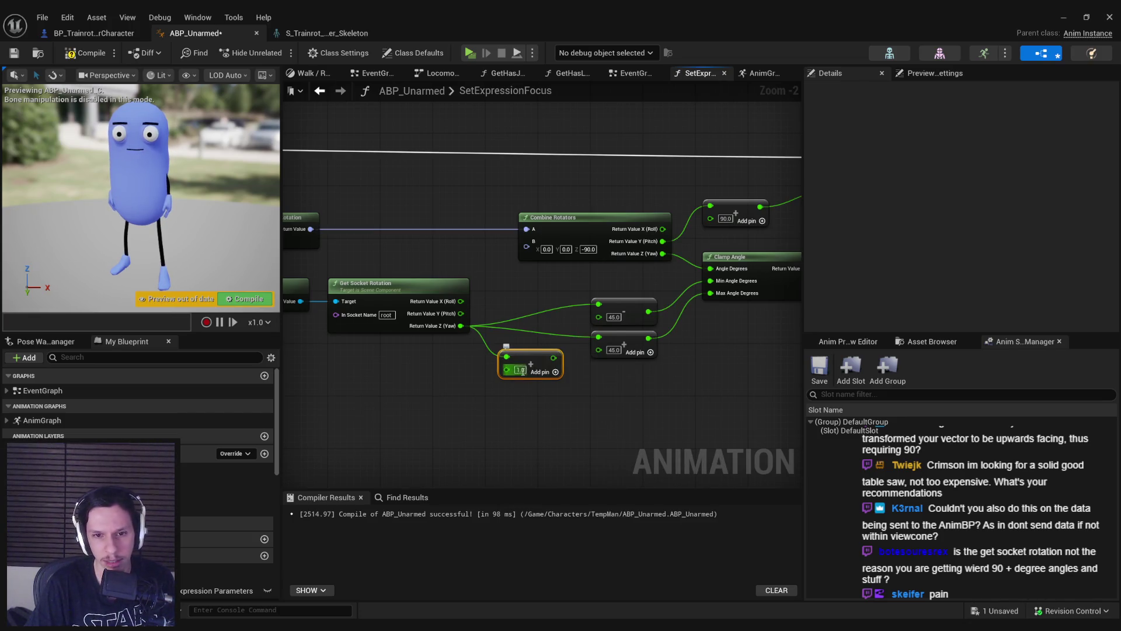
{"action": "type", "text": "-90"}
{"action": "left_click", "coordinate": [530, 413]}
{"action": "mouse_move", "coordinate": [558, 357]}
{"action": "left_mouse_down"}
{"action": "mouse_move", "coordinate": [599, 338]}
{"action": "mouse_move", "coordinate": [535, 320]}
{"action": "left_mouse_up"}
{"action": "left_click", "coordinate": [537, 392]}
Step: Compile, save, and straighten the socket nodes and the -90 node
{"action": "left_click", "coordinate": [85, 53]}
{"action": "left_click", "coordinate": [14, 53]}
{"action": "mouse_move", "coordinate": [380, 285]}
{"action": "left_mouse_down"}
{"action": "mouse_move", "coordinate": [619, 398]}
{"action": "mouse_move", "coordinate": [370, 307]}
{"action": "mouse_move", "coordinate": [534, 377]}
{"action": "left_mouse_up"}
{"action": "key", "text": "q"}
{"action": "left_click", "coordinate": [735, 405]}
{"action": "left_click_drag", "start_coordinate": [467, 304], "coordinate": [480, 304]}
{"action": "left_click", "coordinate": [627, 401]}
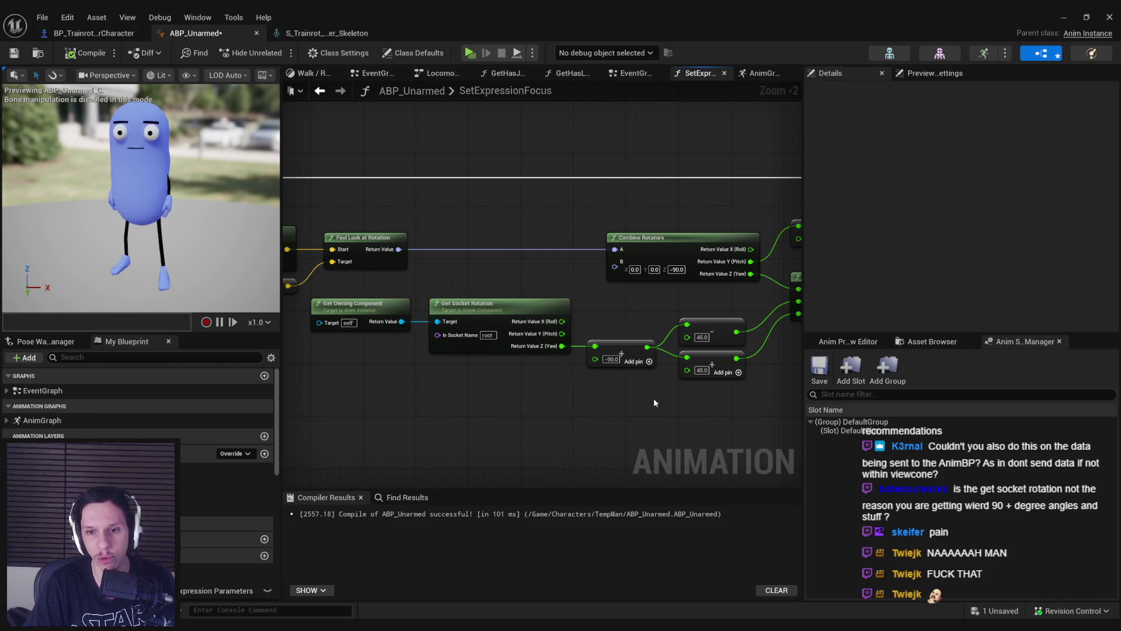
{"action": "left_click_drag", "start_coordinate": [628, 401], "coordinate": [309, 294]}
{"action": "left_click", "coordinate": [489, 381]}
Step: Recompile and save ABP_Unarmed, then return to the level editor
{"action": "left_click", "coordinate": [85, 53]}
{"action": "left_click", "coordinate": [14, 52]}
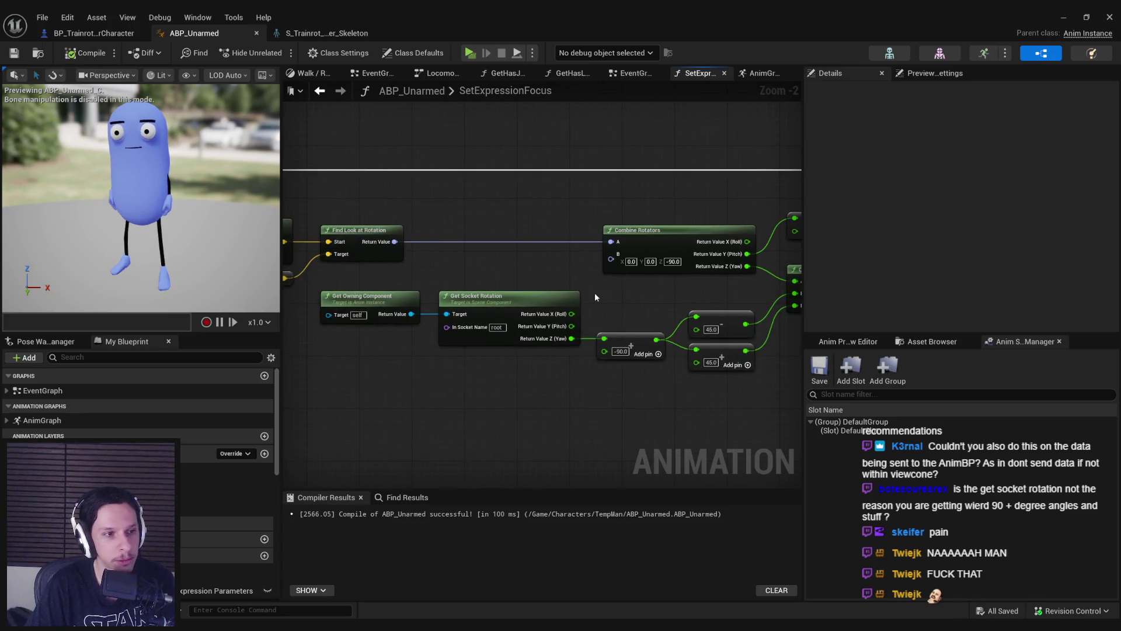
{"action": "left_click_drag", "start_coordinate": [552, 268], "coordinate": [416, 261]}
{"action": "scroll", "coordinate": [416, 261], "scroll_direction": "down", "scroll_amount": 1}
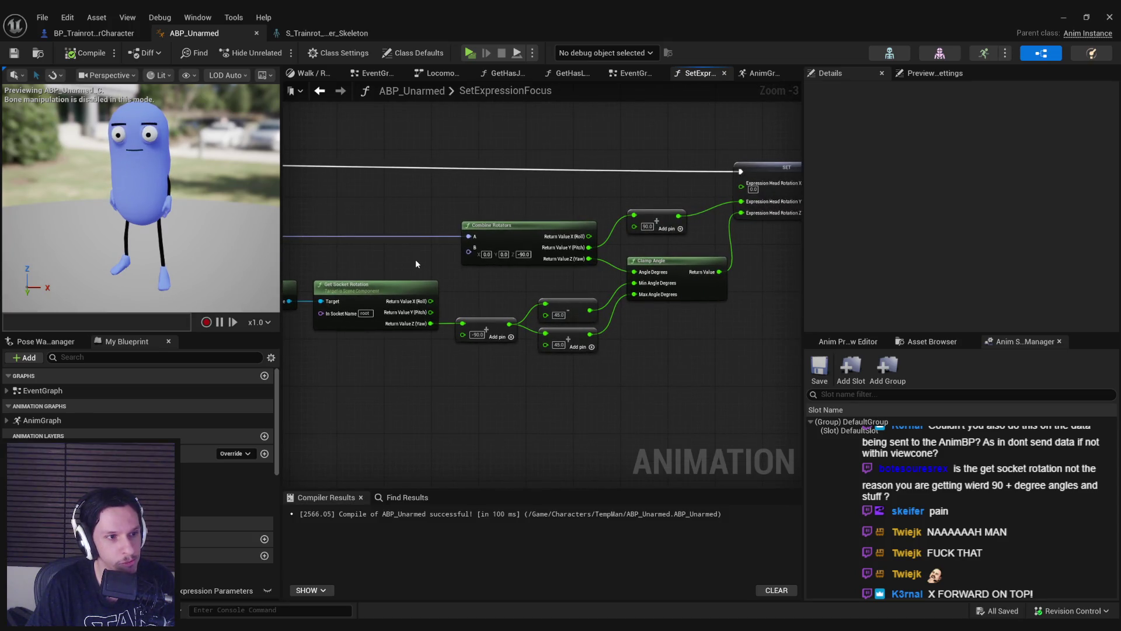
{"action": "key", "text": "alt+Tab"}
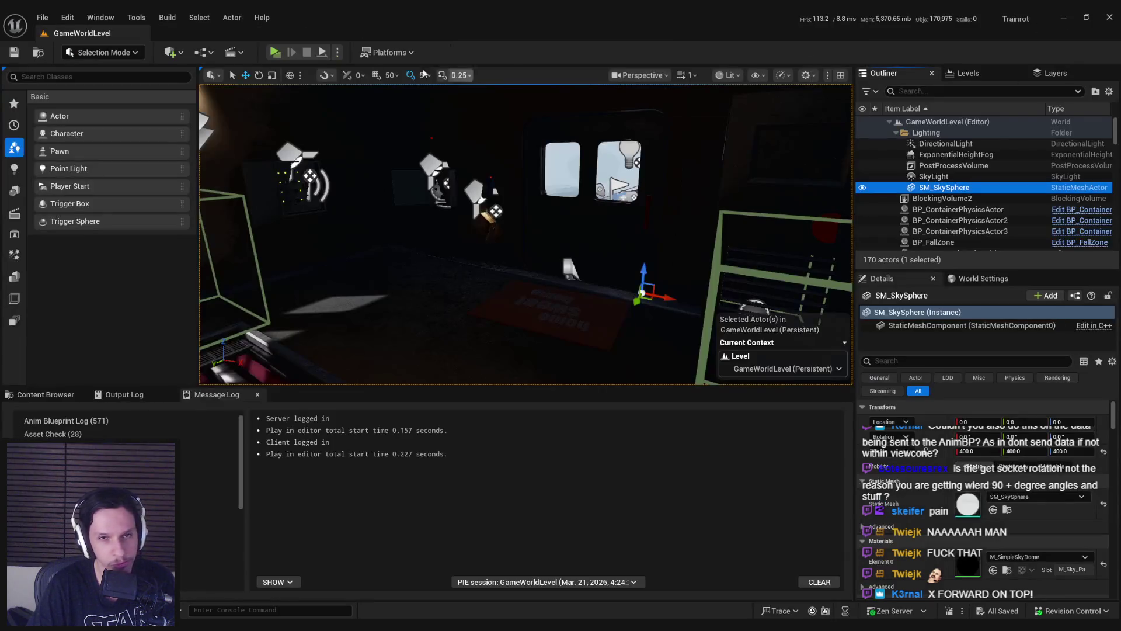
Step: After a quick play test, set the yaw offset to 90 and compile and save ABP_Unarmed
{"action": "left_click", "coordinate": [274, 53]}
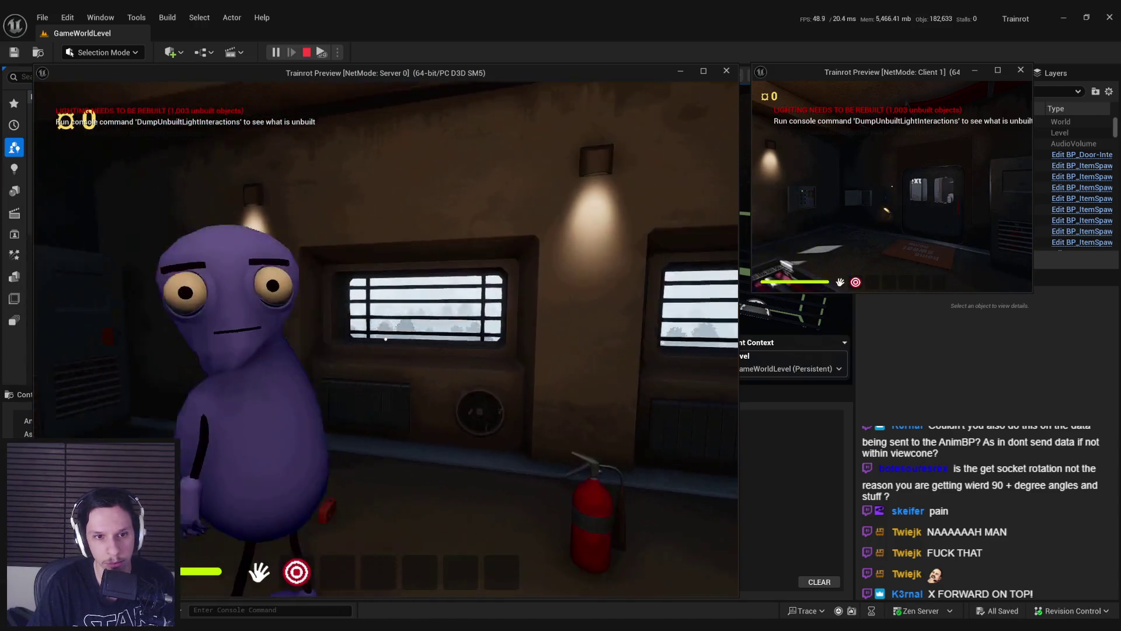
{"action": "key", "text": "Escape"}
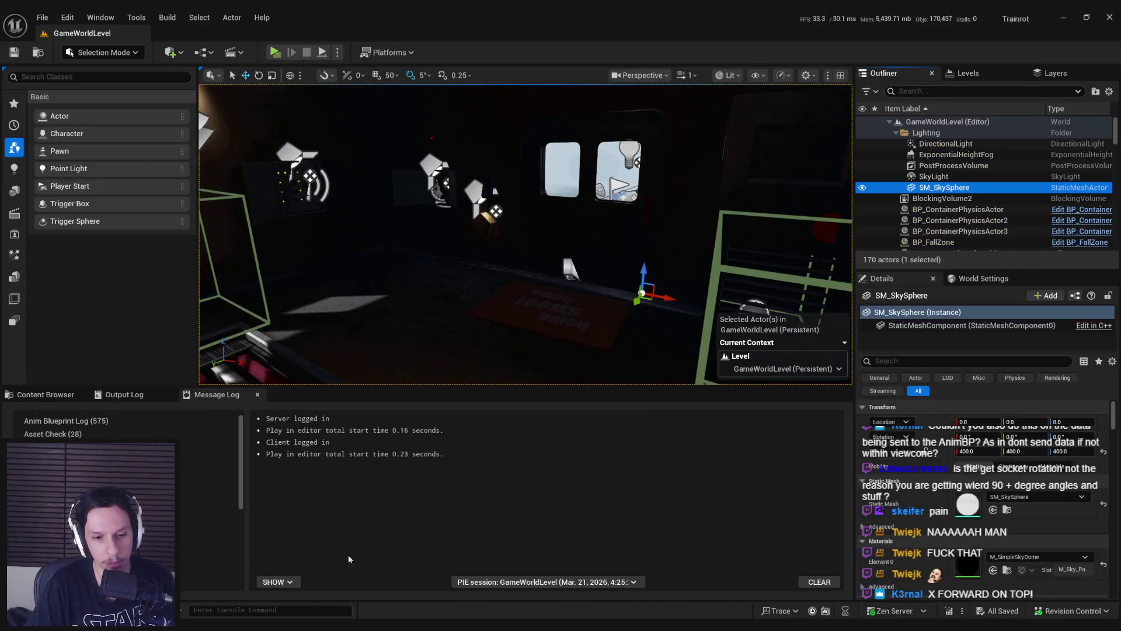
{"action": "left_click", "coordinate": [380, 591]}
{"action": "type", "text": "90"}
{"action": "key", "text": "Return"}
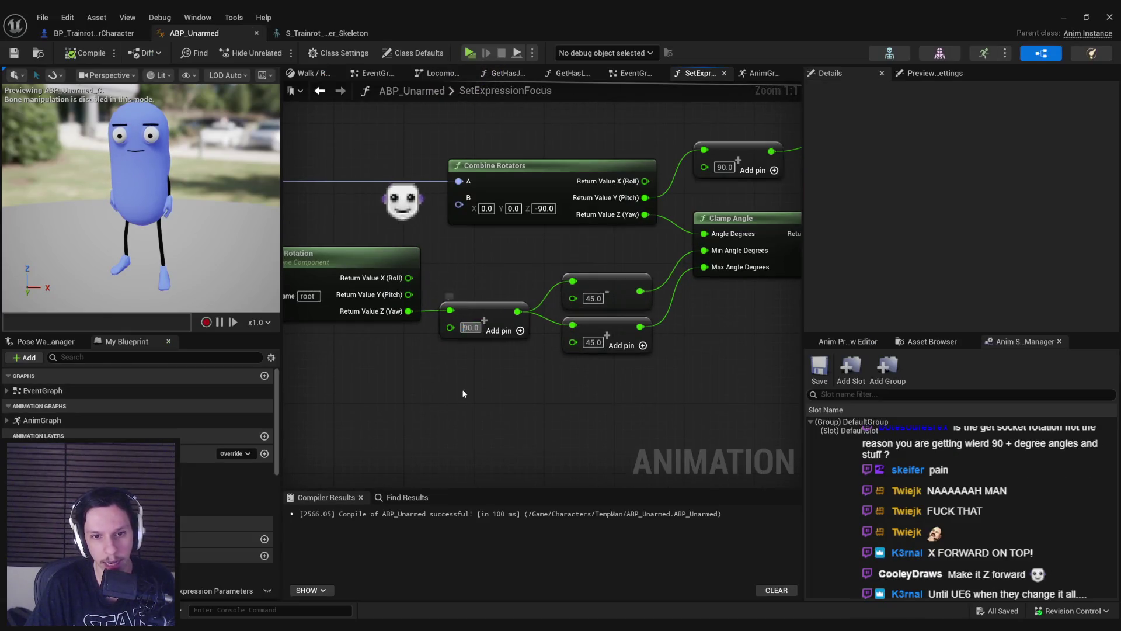
{"action": "left_click", "coordinate": [85, 53]}
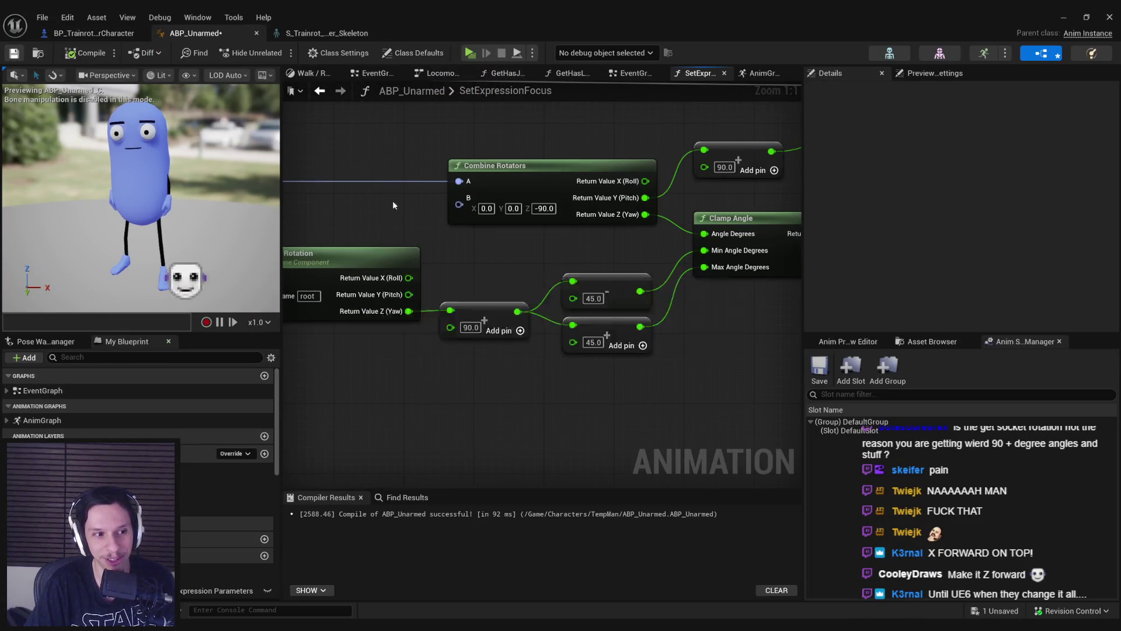
{"action": "key", "text": "ctrl+s"}
Step: Play-test in multiplayer, walking the server player toward the other character, then stop
{"action": "scroll", "coordinate": [315, 358], "scroll_direction": "down", "scroll_amount": 2}
{"action": "left_click", "coordinate": [1064, 22]}
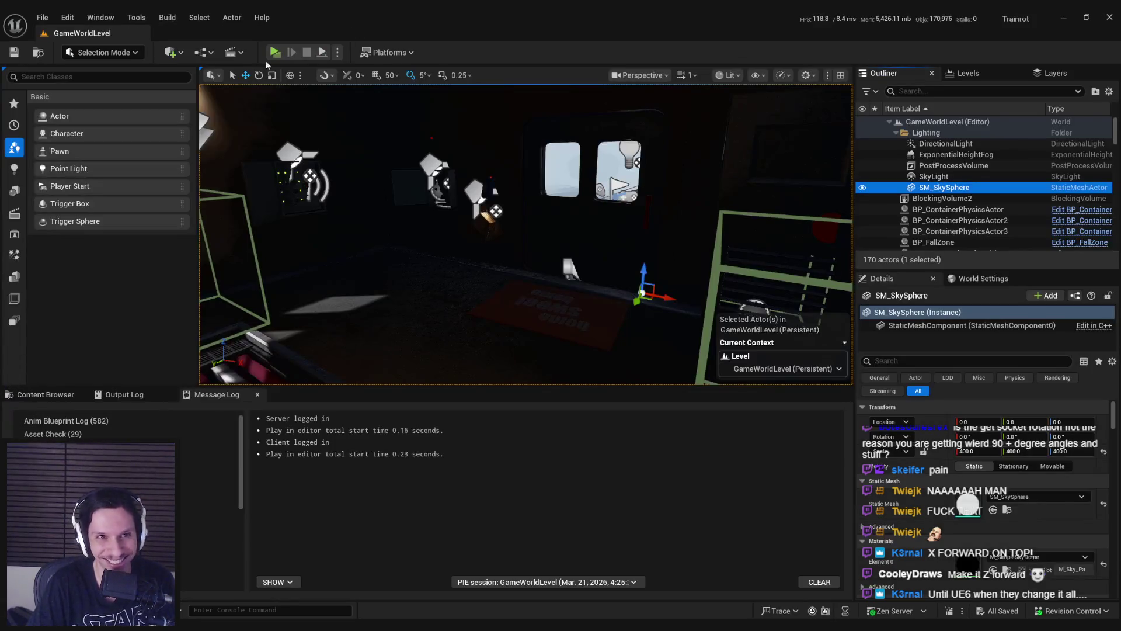
{"action": "left_click", "coordinate": [276, 57]}
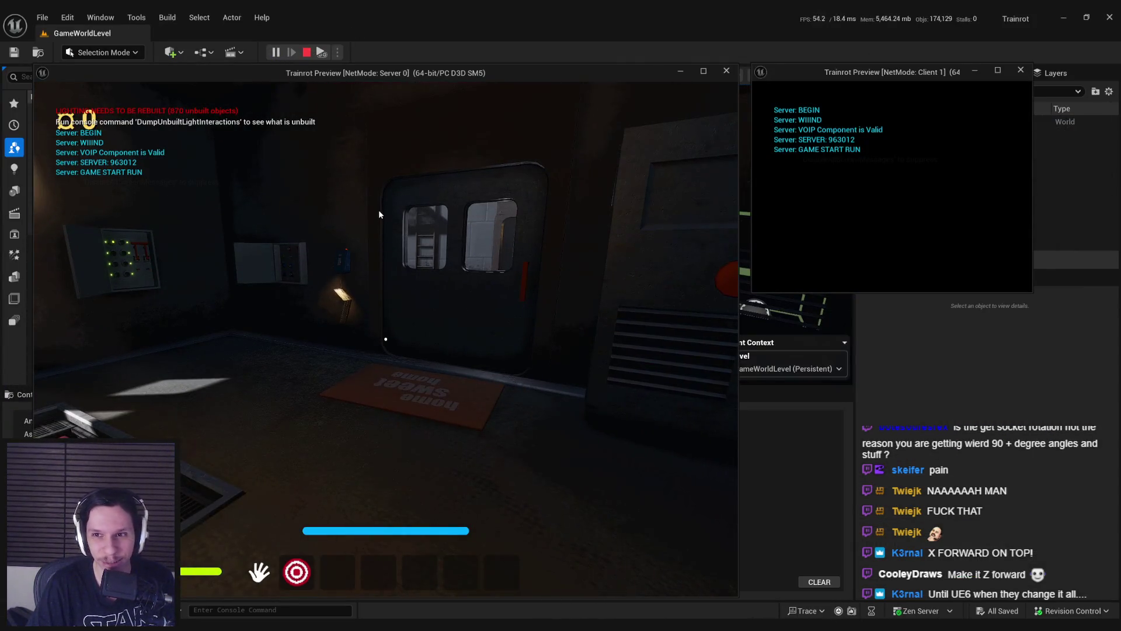
{"action": "left_click_drag", "start_coordinate": [1031, 292], "coordinate": [1089, 334]}
{"action": "key", "text": "w"}
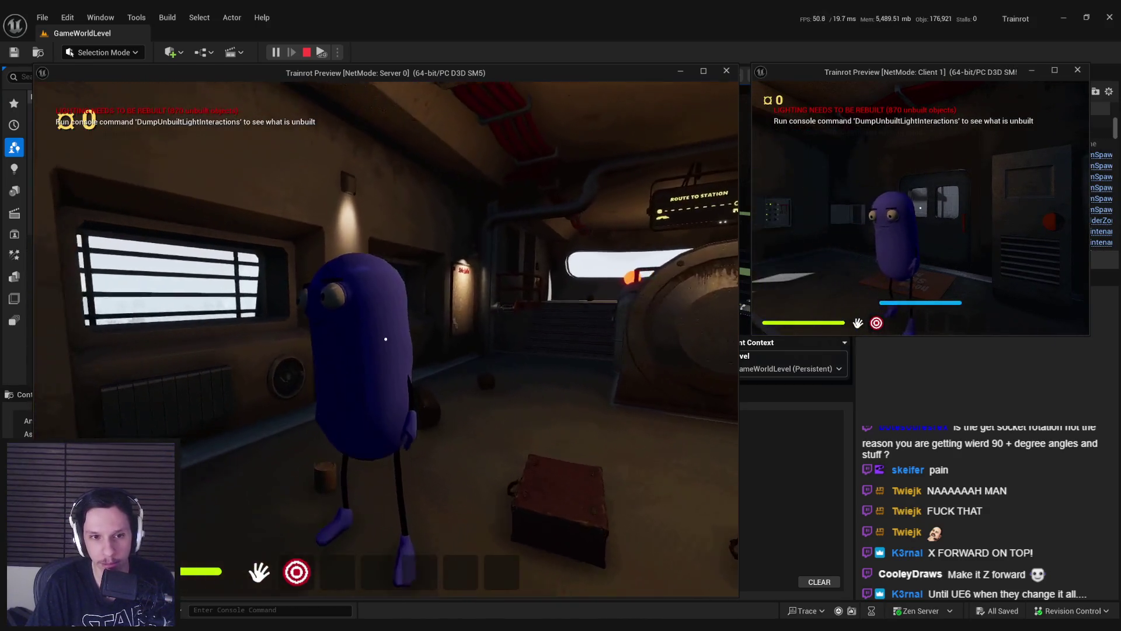
{"action": "key", "text": "s"}
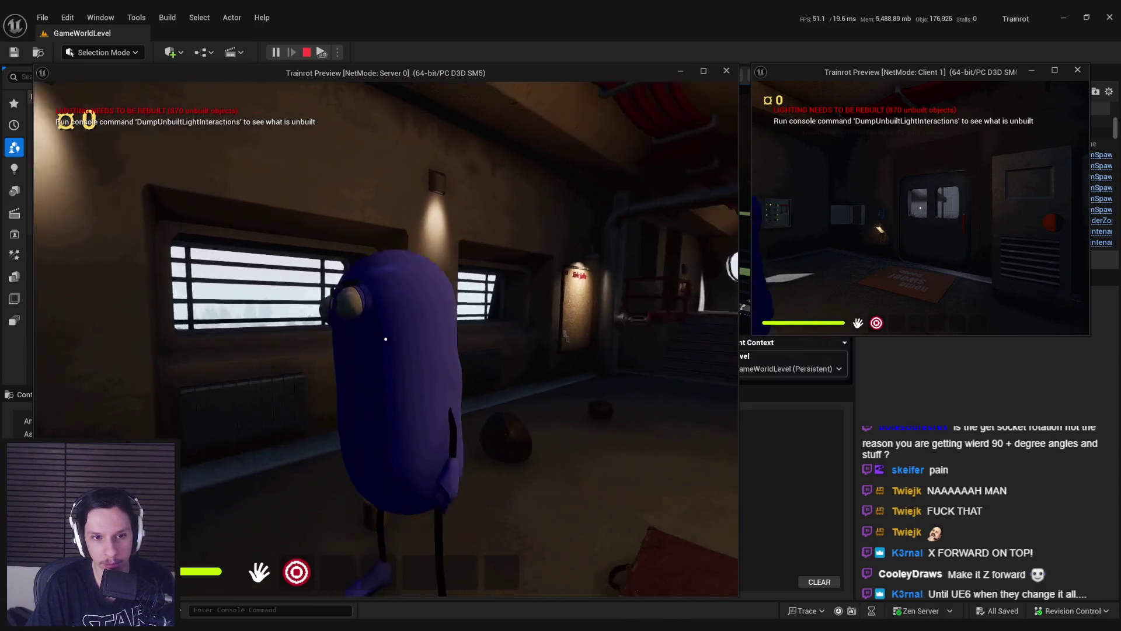
{"action": "key", "text": "w"}
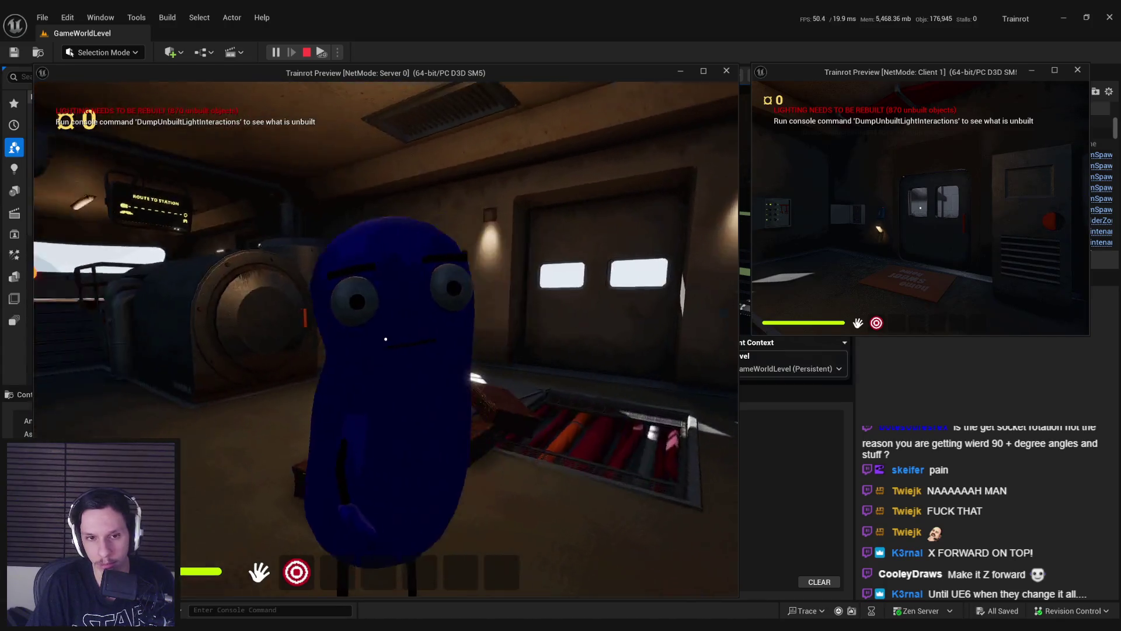
{"action": "key", "text": "Escape"}
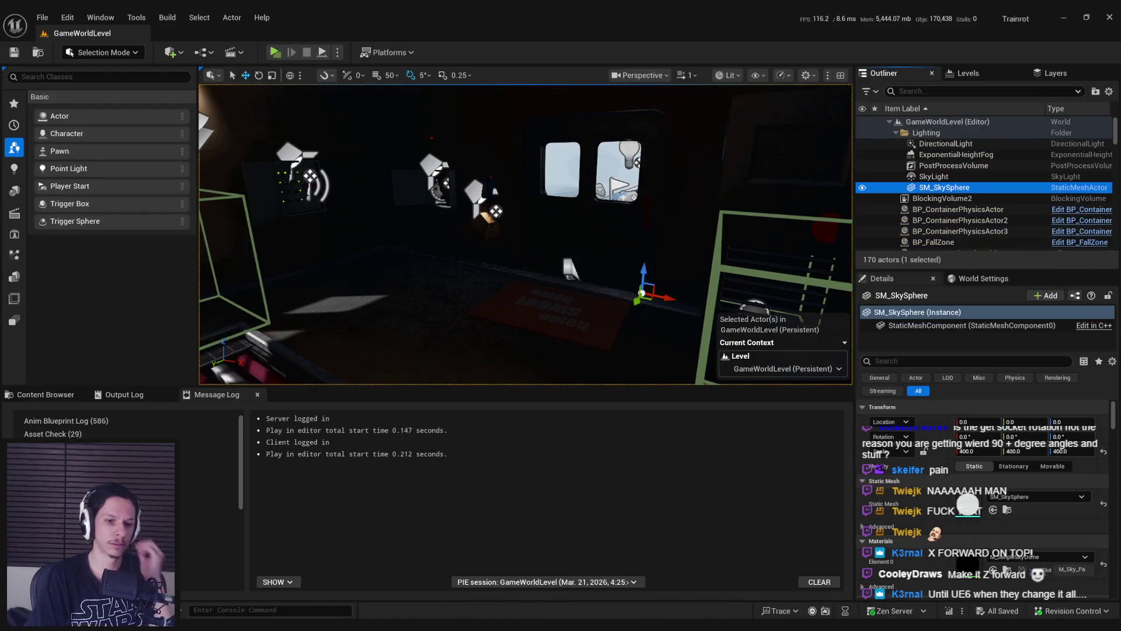
{"action": "left_click", "coordinate": [392, 570]}
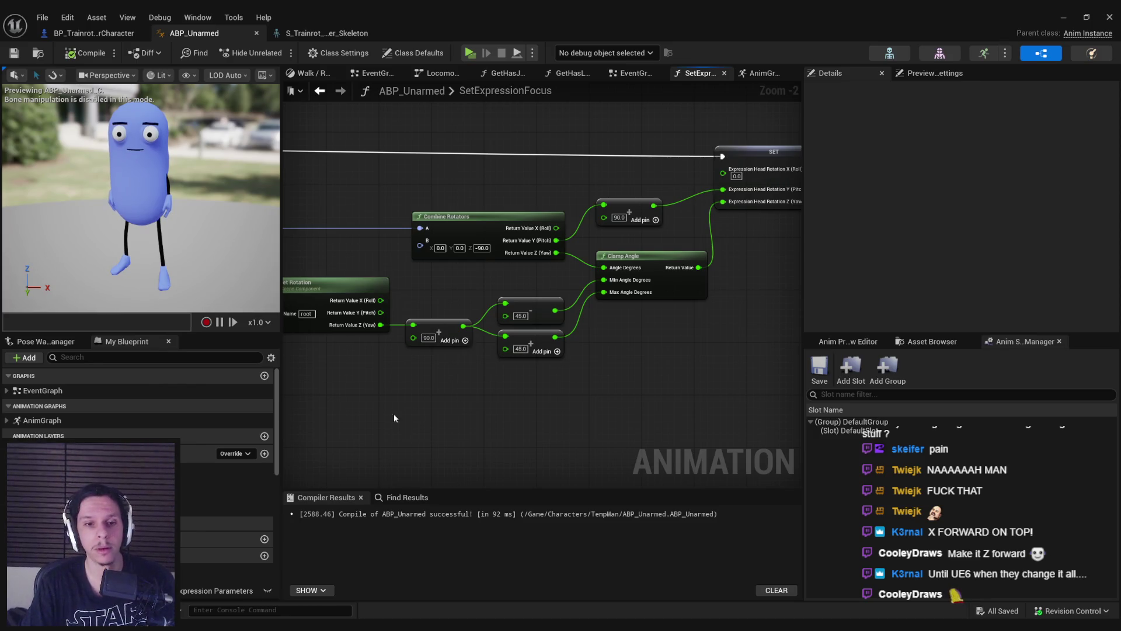
Step: Recompile ABP_Unarmed with the 45 offset and launch a server-and-client play session
{"action": "scroll", "coordinate": [446, 321], "scroll_direction": "up", "scroll_amount": 2}
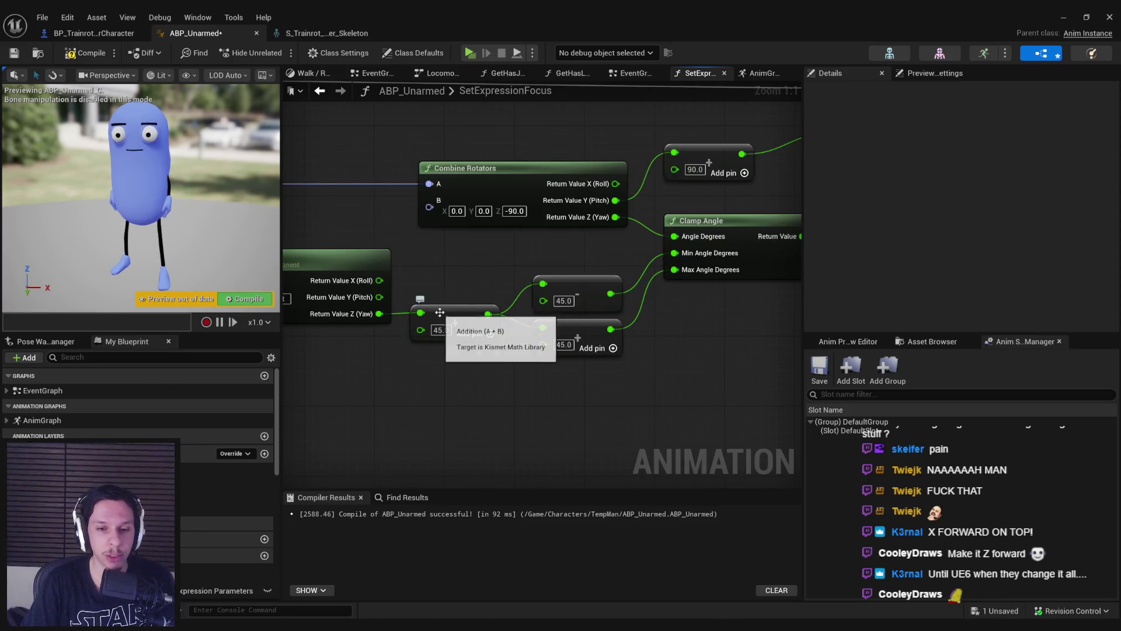
{"action": "scroll", "coordinate": [566, 330], "scroll_direction": "down", "scroll_amount": 3}
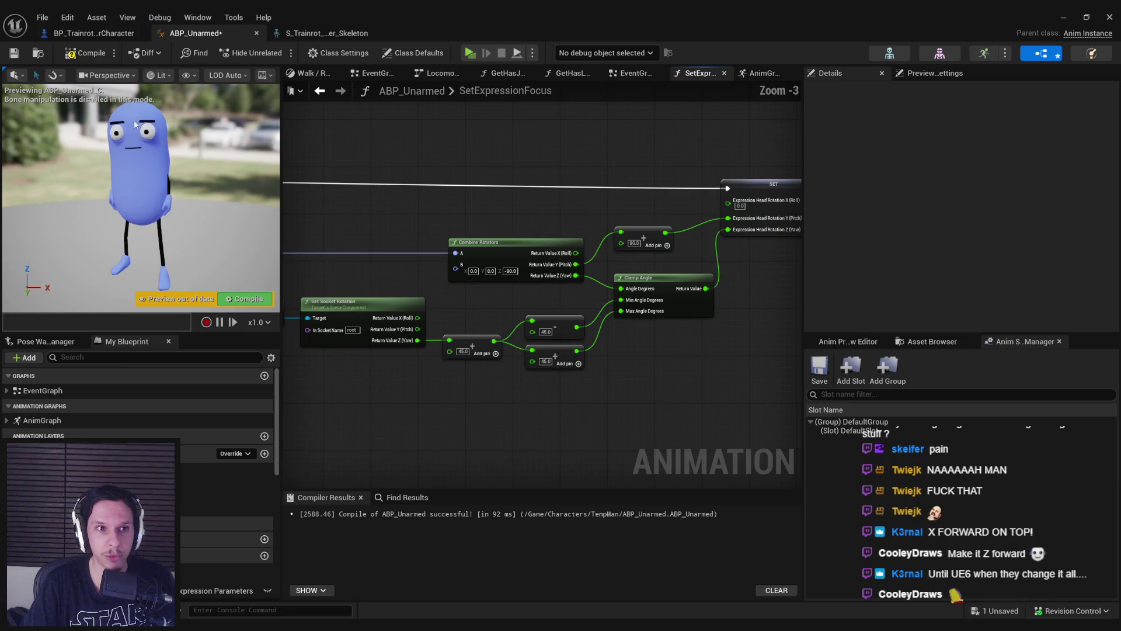
{"action": "left_click", "coordinate": [65, 54]}
{"action": "left_click_drag", "start_coordinate": [472, 305], "coordinate": [499, 299]}
{"action": "left_click_drag", "start_coordinate": [491, 386], "coordinate": [578, 389]}
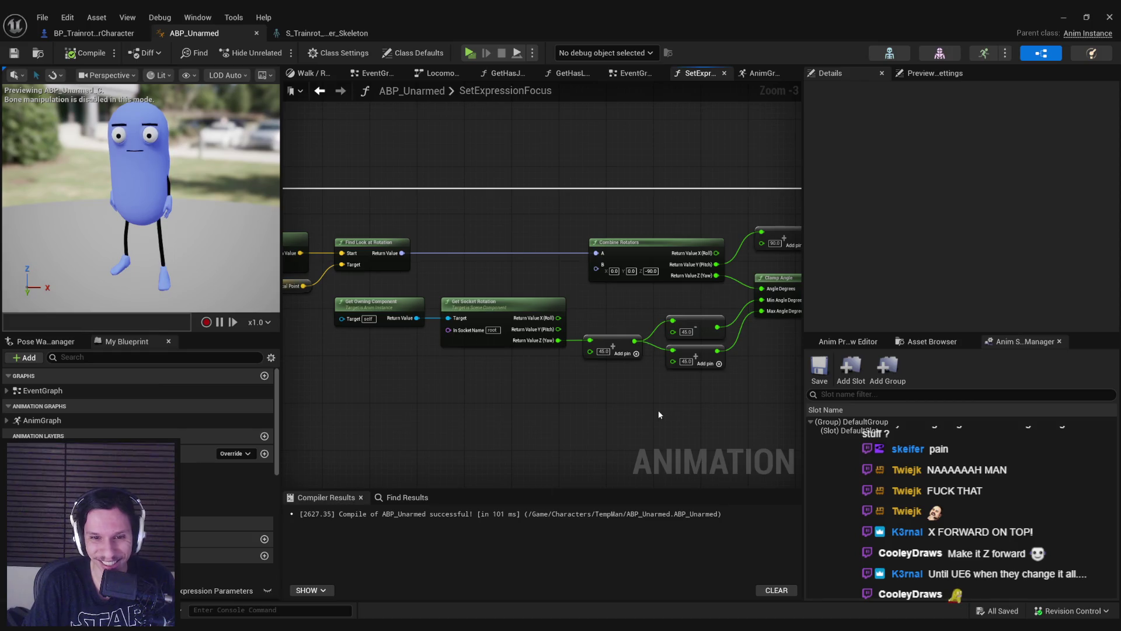
{"action": "scroll", "coordinate": [658, 410], "scroll_direction": "down", "scroll_amount": 1}
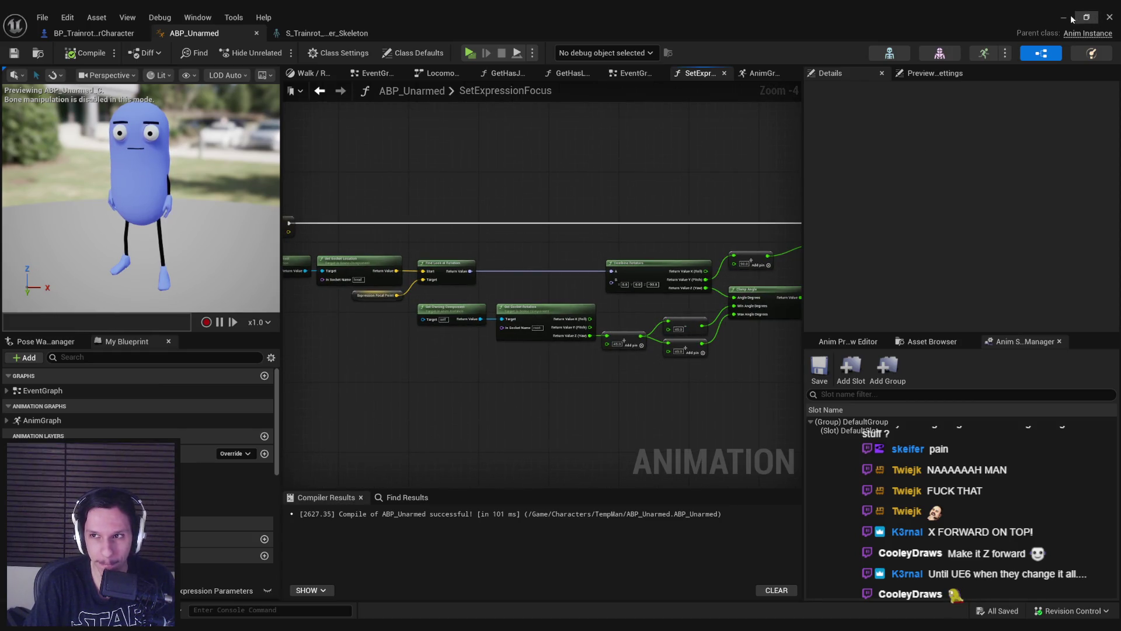
{"action": "left_click", "coordinate": [1065, 18]}
{"action": "left_click", "coordinate": [275, 52]}
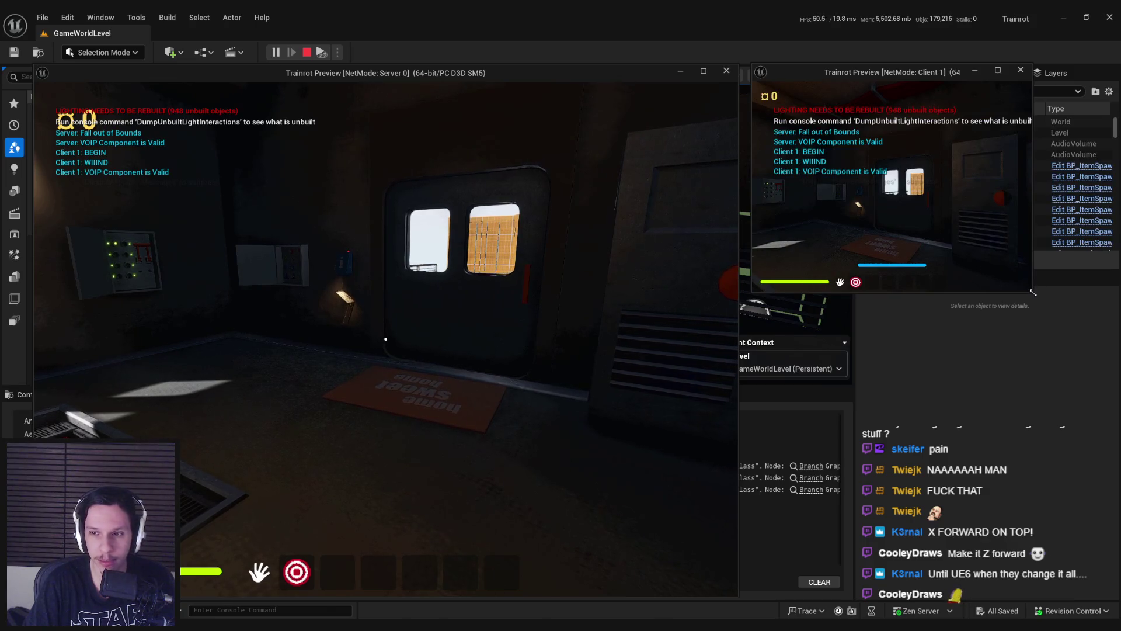
Step: Enlarge the client window, walk the server player to the other character, and stop play
{"action": "left_click_drag", "start_coordinate": [1033, 292], "coordinate": [1099, 337]}
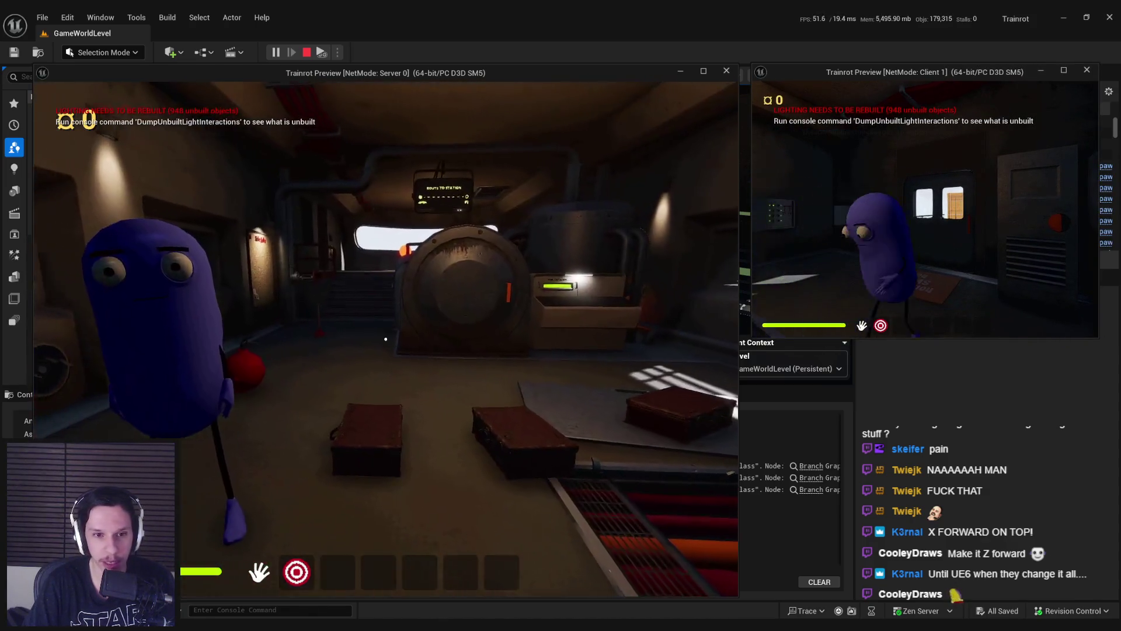
{"action": "key", "text": "w"}
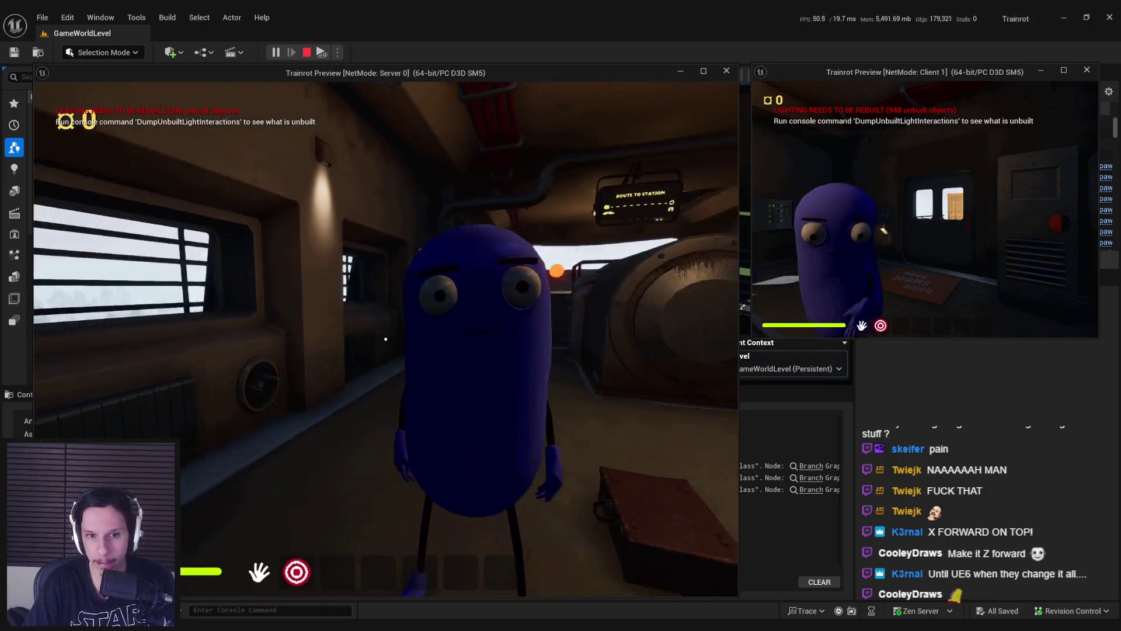
{"action": "key", "text": "w"}
{"action": "key", "text": "w"}
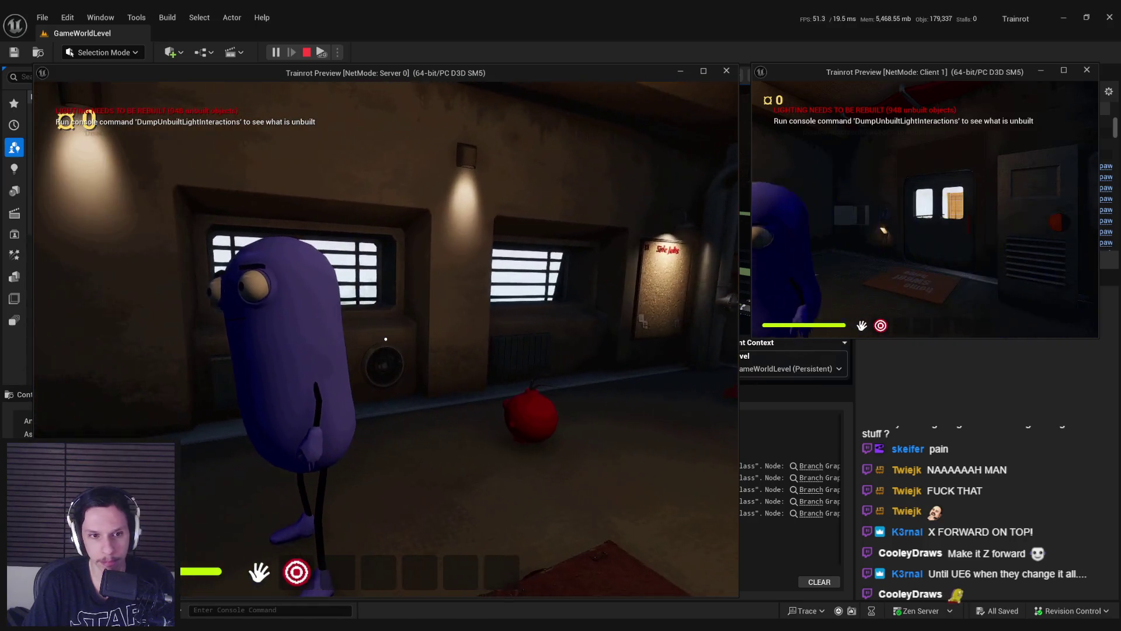
{"action": "key", "text": "Escape"}
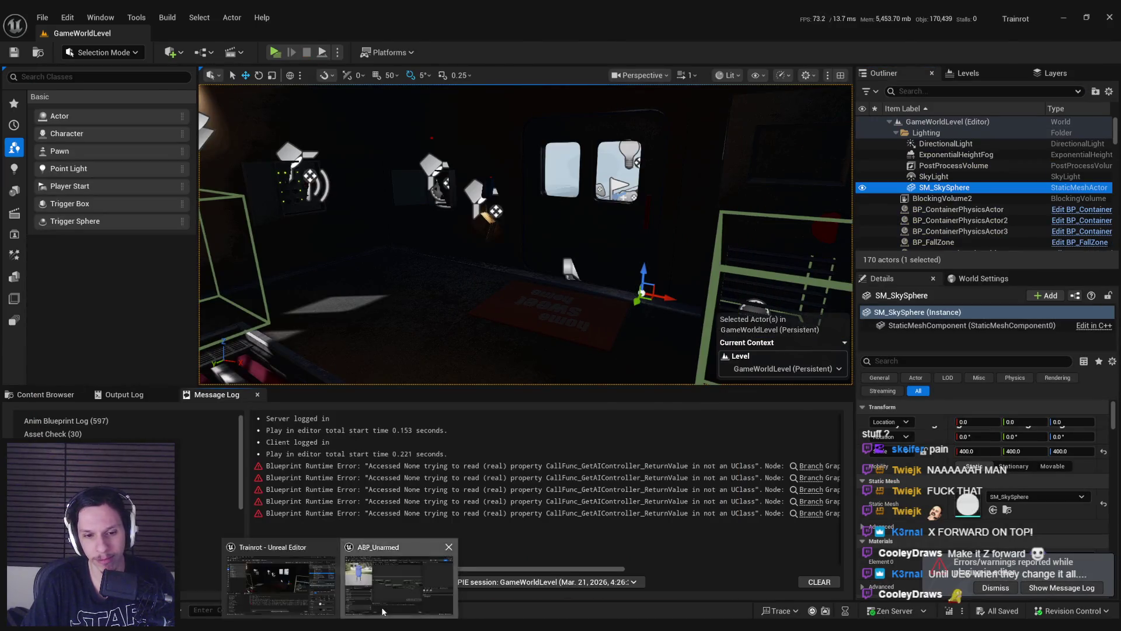
Step: Delete the Min Angle node and unused 45.0 node, feeding the remaining one from socket yaw
{"action": "left_click", "coordinate": [383, 610]}
{"action": "scroll", "coordinate": [476, 298], "scroll_direction": "up", "scroll_amount": 3}
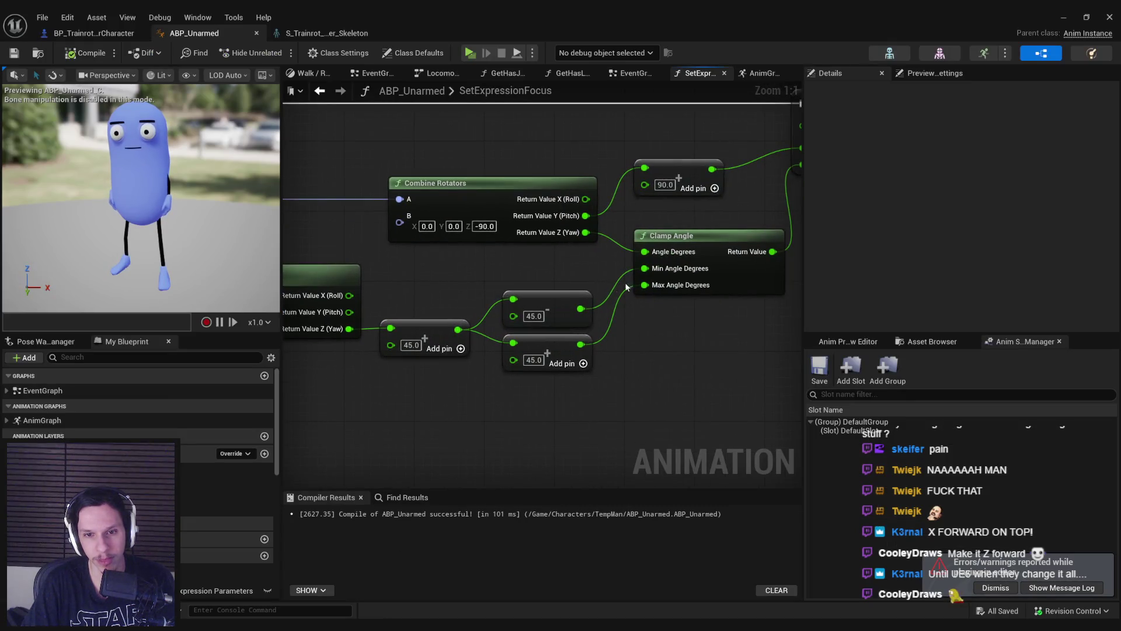
{"action": "left_click", "coordinate": [549, 296]}
{"action": "key", "text": "Delete"}
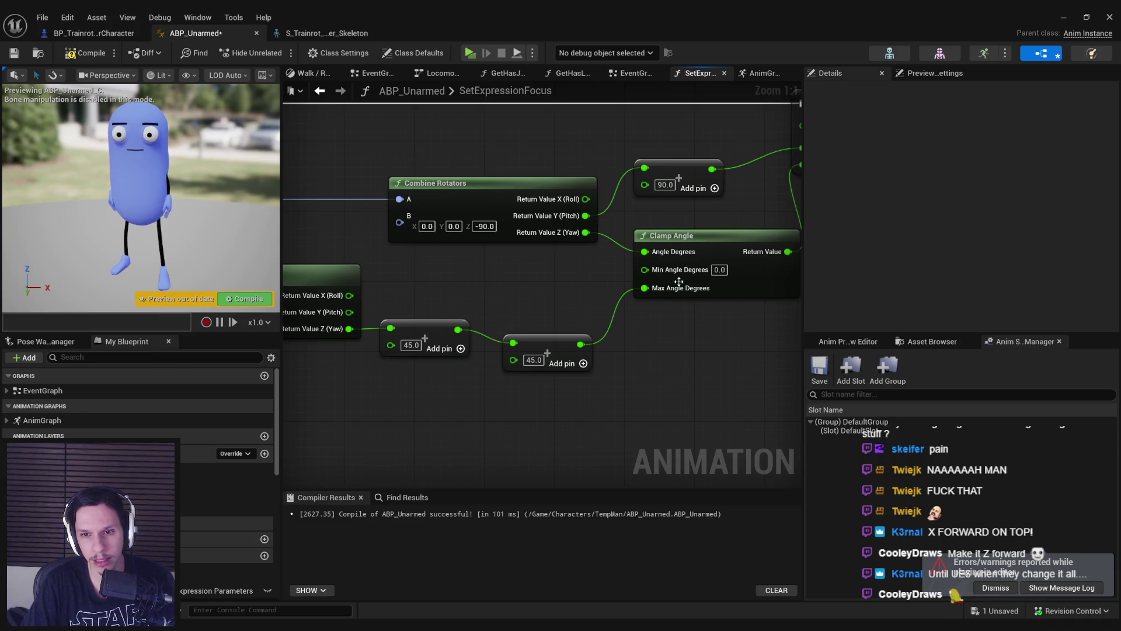
{"action": "mouse_move", "coordinate": [514, 343]}
{"action": "left_mouse_down"}
{"action": "mouse_move", "coordinate": [423, 344]}
{"action": "mouse_move", "coordinate": [350, 329]}
{"action": "left_mouse_up"}
{"action": "left_click", "coordinate": [423, 327]}
{"action": "key", "text": "Delete"}
Step: Wire the socket yaw into Clamp Angle's Min and save ABP_Unarmed
{"action": "mouse_move", "coordinate": [451, 390]}
{"action": "left_mouse_down"}
{"action": "mouse_move", "coordinate": [698, 374]}
{"action": "mouse_move", "coordinate": [582, 374]}
{"action": "left_mouse_up"}
{"action": "left_click", "coordinate": [442, 289]}
{"action": "mouse_move", "coordinate": [441, 288]}
{"action": "left_mouse_down"}
{"action": "mouse_move", "coordinate": [562, 307]}
{"action": "mouse_move", "coordinate": [440, 304]}
{"action": "left_mouse_up"}
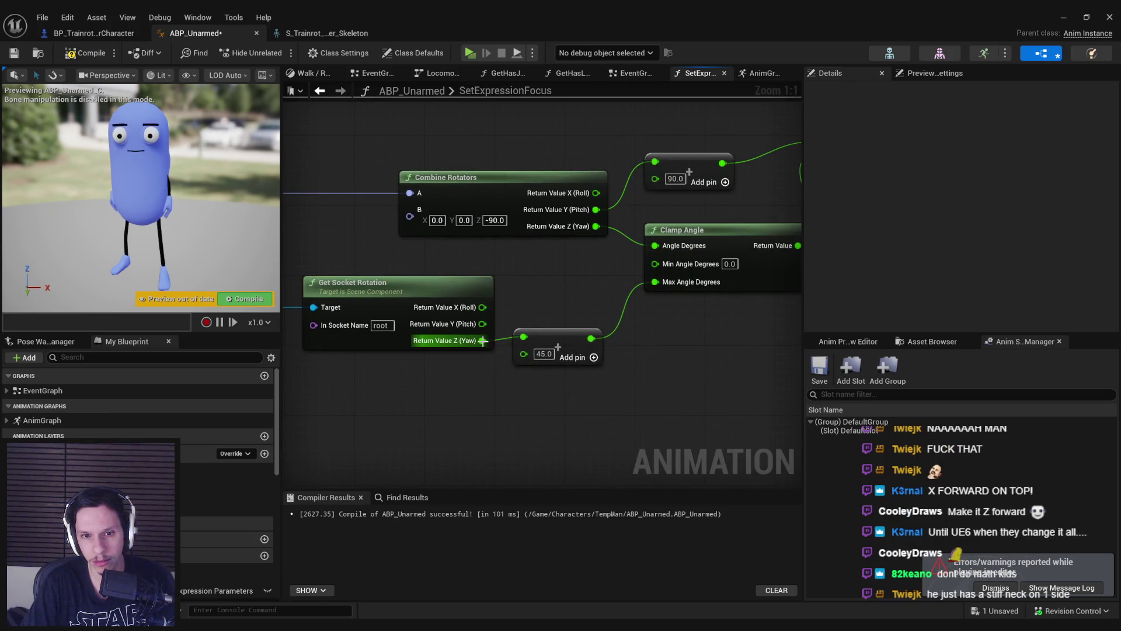
{"action": "left_click_drag", "start_coordinate": [483, 341], "coordinate": [655, 264]}
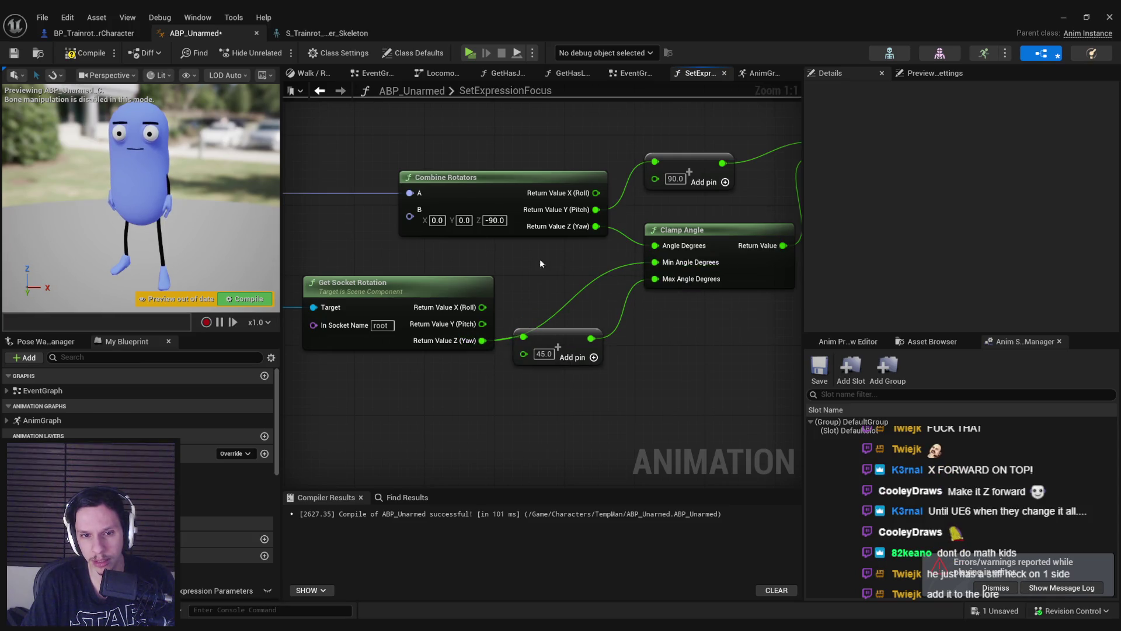
{"action": "key", "text": "ctrl+s"}
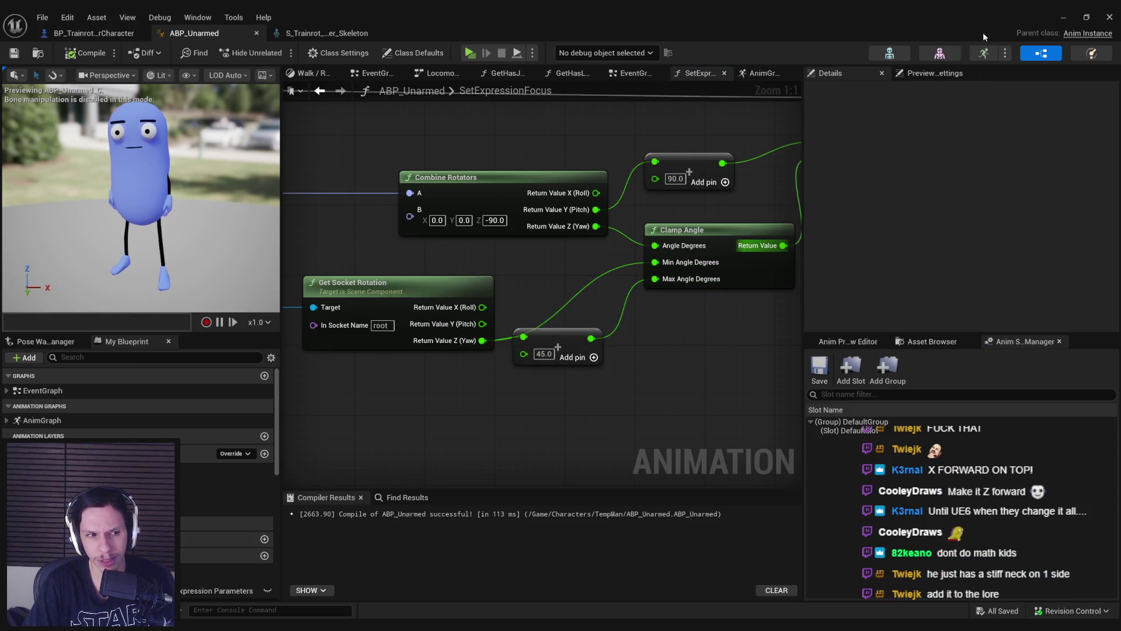
{"action": "left_click", "coordinate": [1064, 17]}
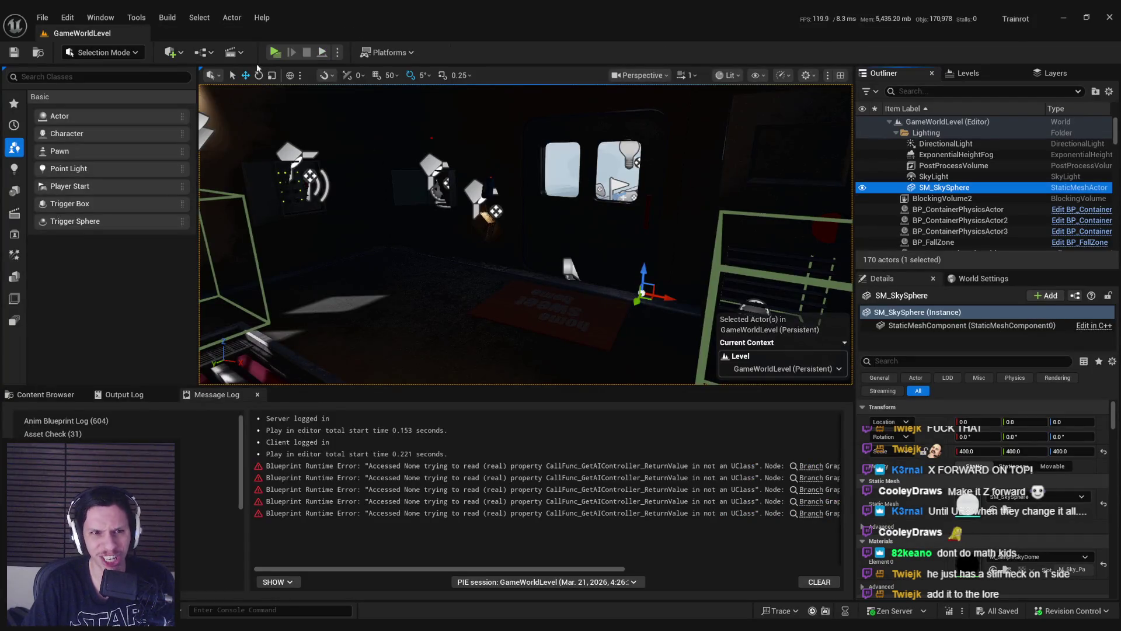
{"action": "left_click", "coordinate": [275, 52]}
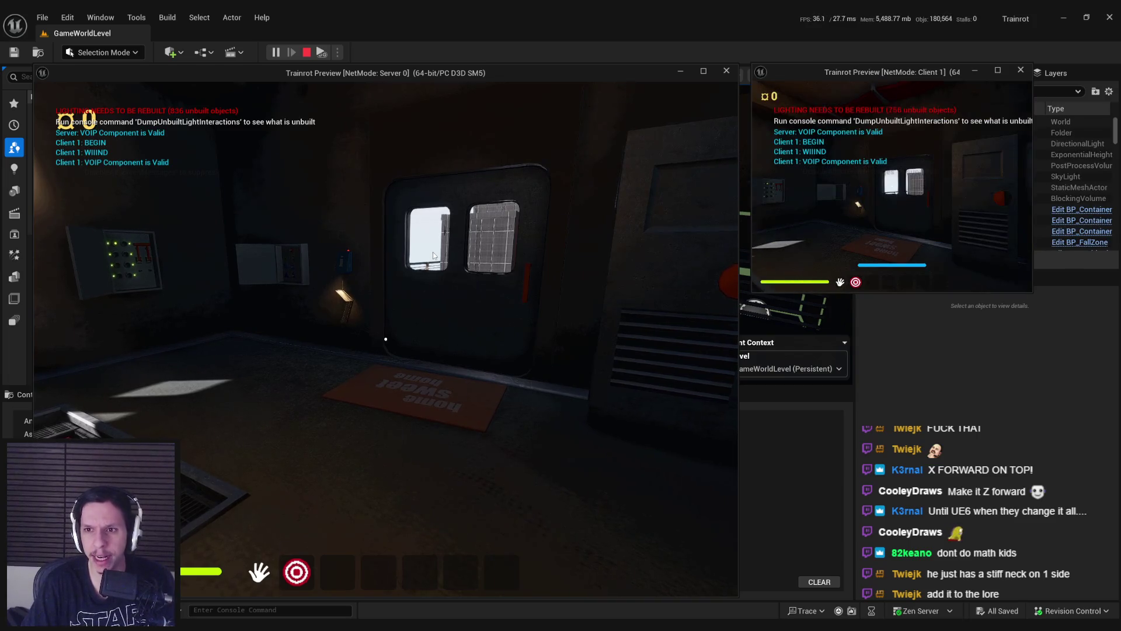
{"action": "left_click", "coordinate": [465, 264]}
{"action": "key", "text": "w"}
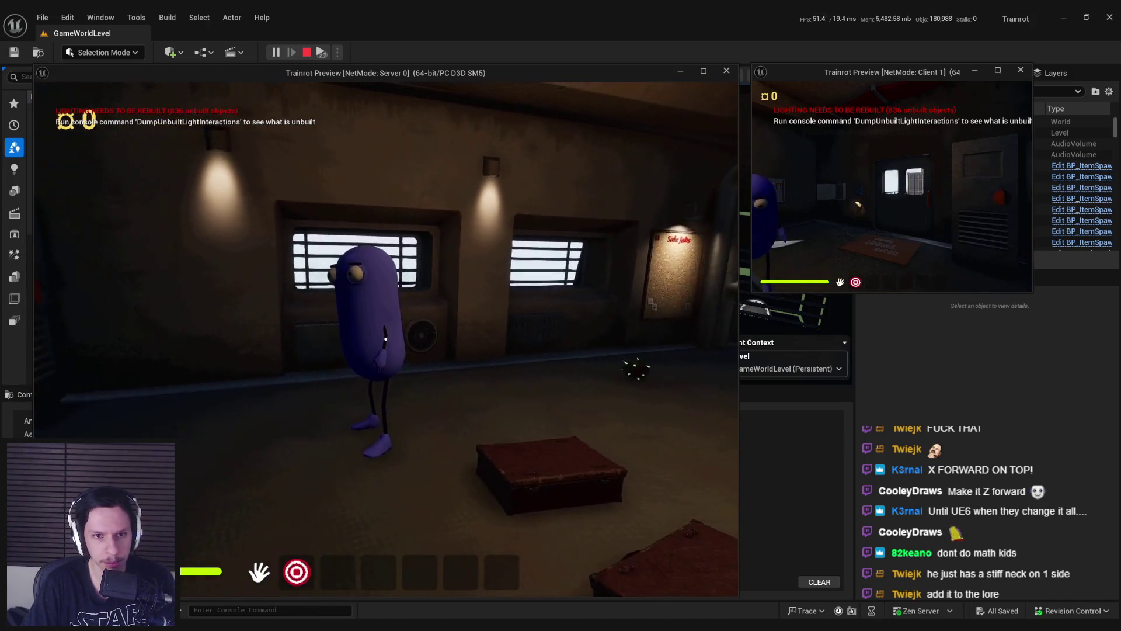
{"action": "key", "text": "Escape"}
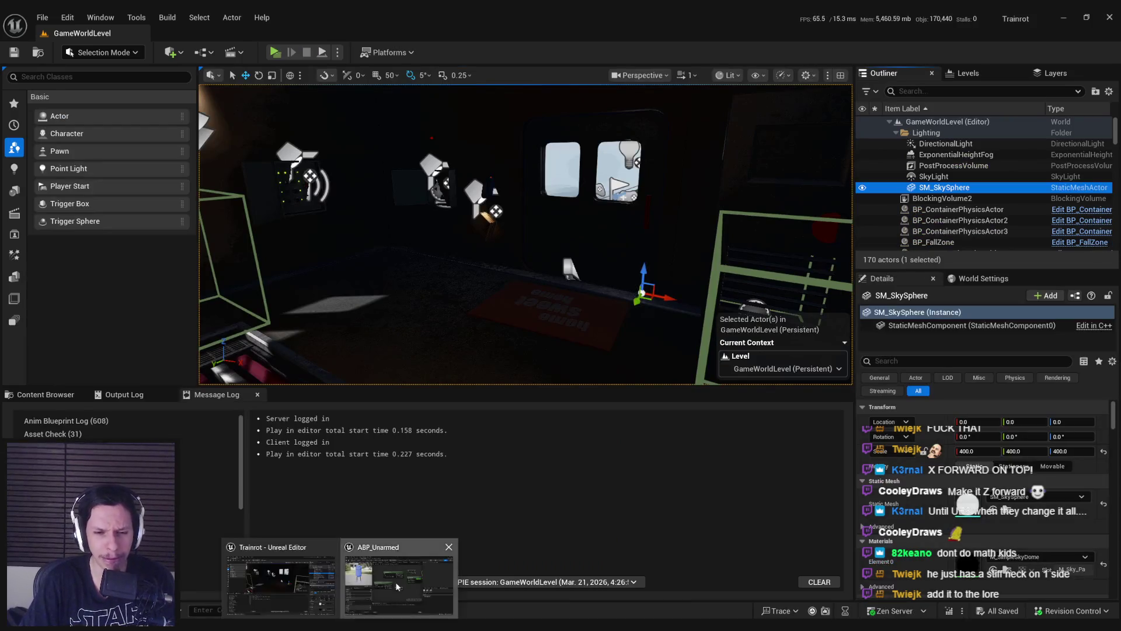
Step: Set ABP_Unarmed's head yaw offset to 60 and open the S_Trainrot skeleton editor
{"action": "left_click", "coordinate": [395, 582]}
{"action": "type", "text": "60"}
{"action": "key", "text": "Return"}
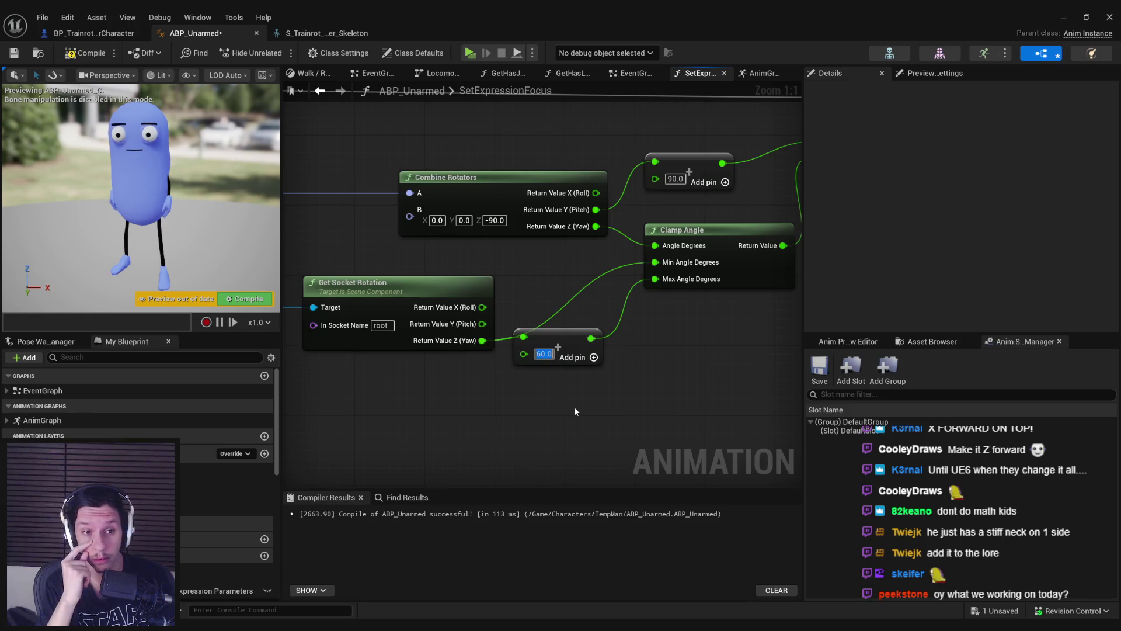
{"action": "left_click", "coordinate": [309, 33]}
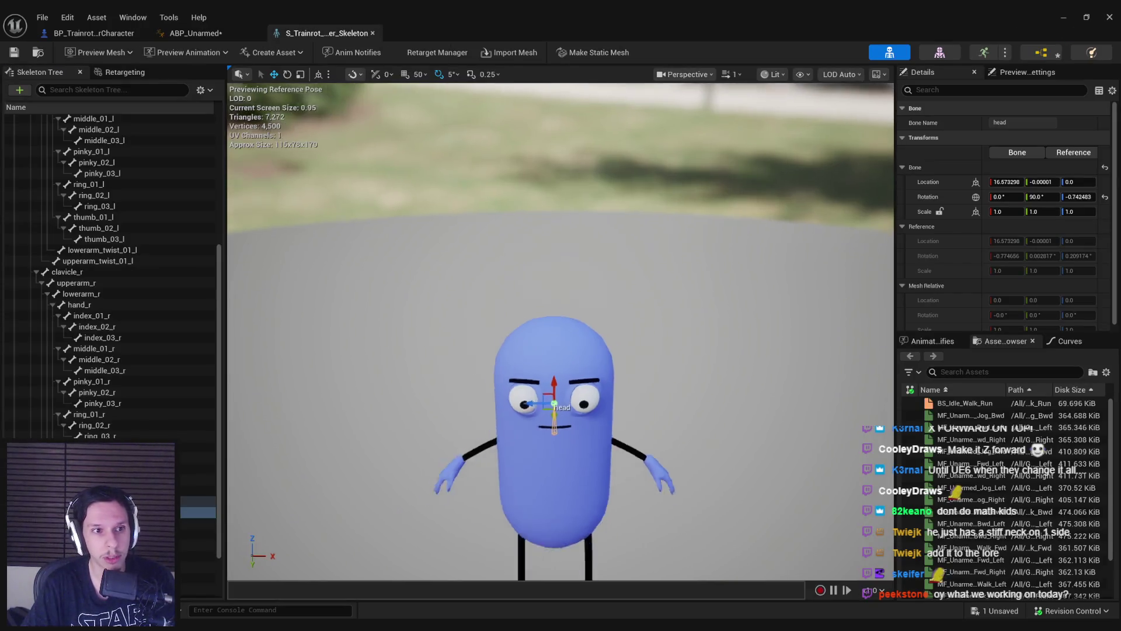
Step: Check the root and pelvis bone rotations in local space, then return to ABP_Unarmed's graph
{"action": "scroll", "coordinate": [561, 333], "scroll_direction": "down", "scroll_amount": 5}
{"action": "scroll", "coordinate": [45, 215], "scroll_direction": "up", "scroll_amount": 6}
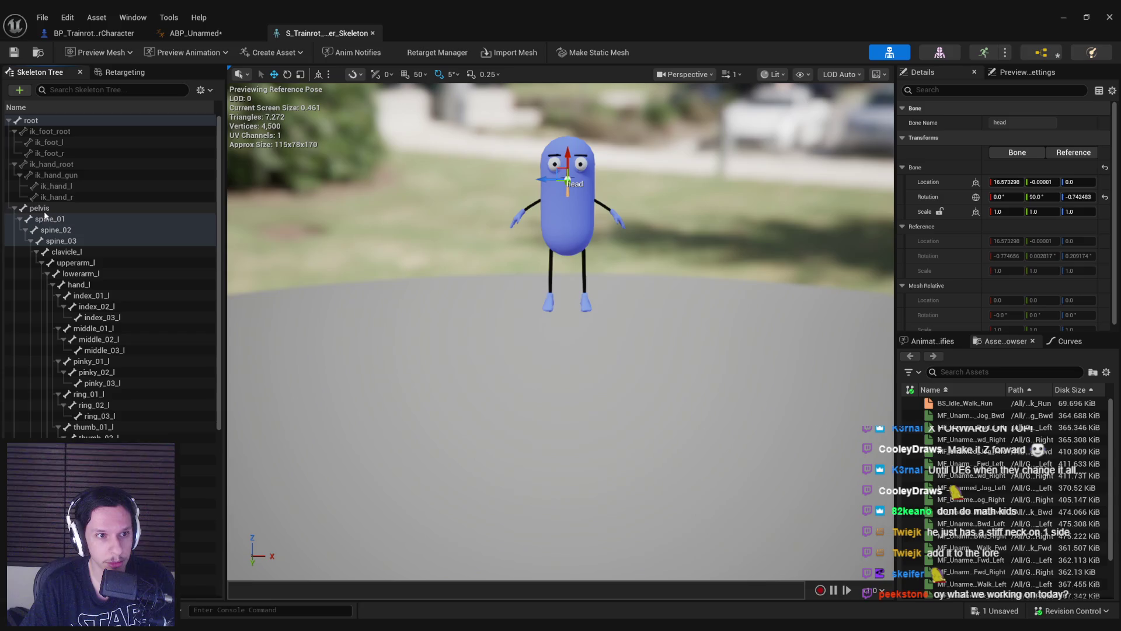
{"action": "left_click", "coordinate": [32, 121]}
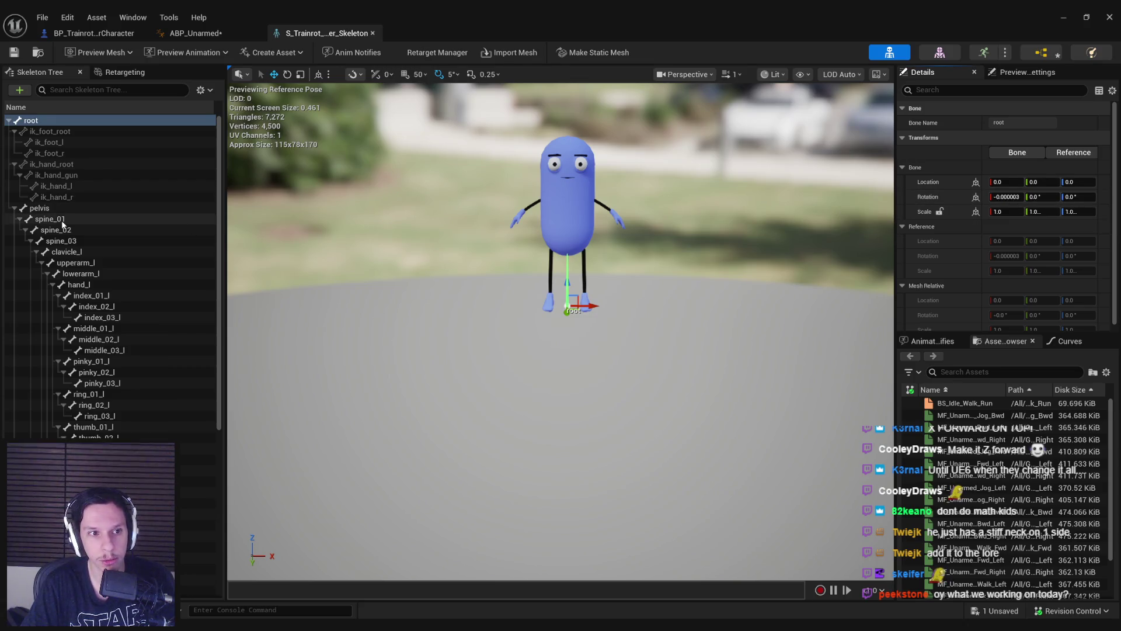
{"action": "left_click", "coordinate": [40, 208]}
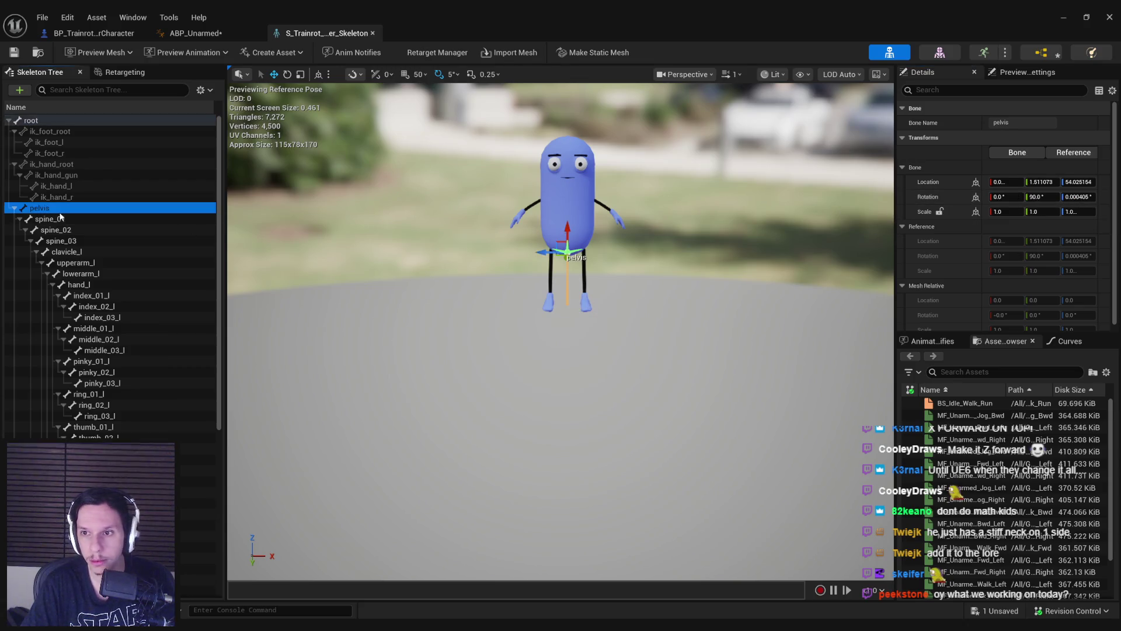
{"action": "left_click", "coordinate": [976, 197]}
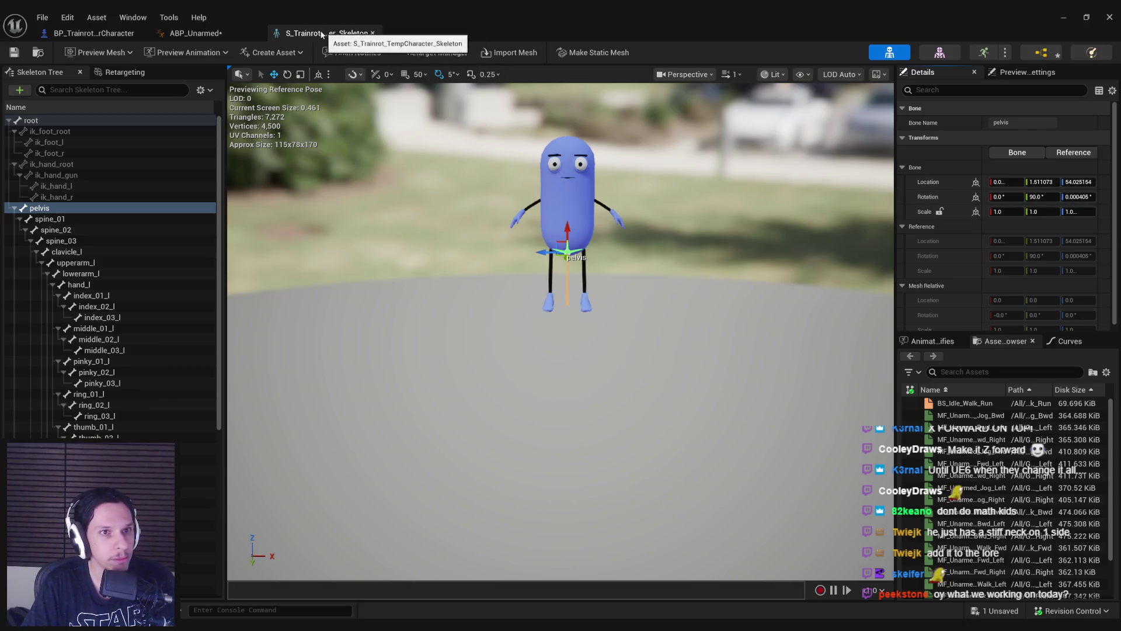
{"action": "left_click", "coordinate": [220, 35]}
{"action": "left_click_drag", "start_coordinate": [460, 242], "coordinate": [625, 260]}
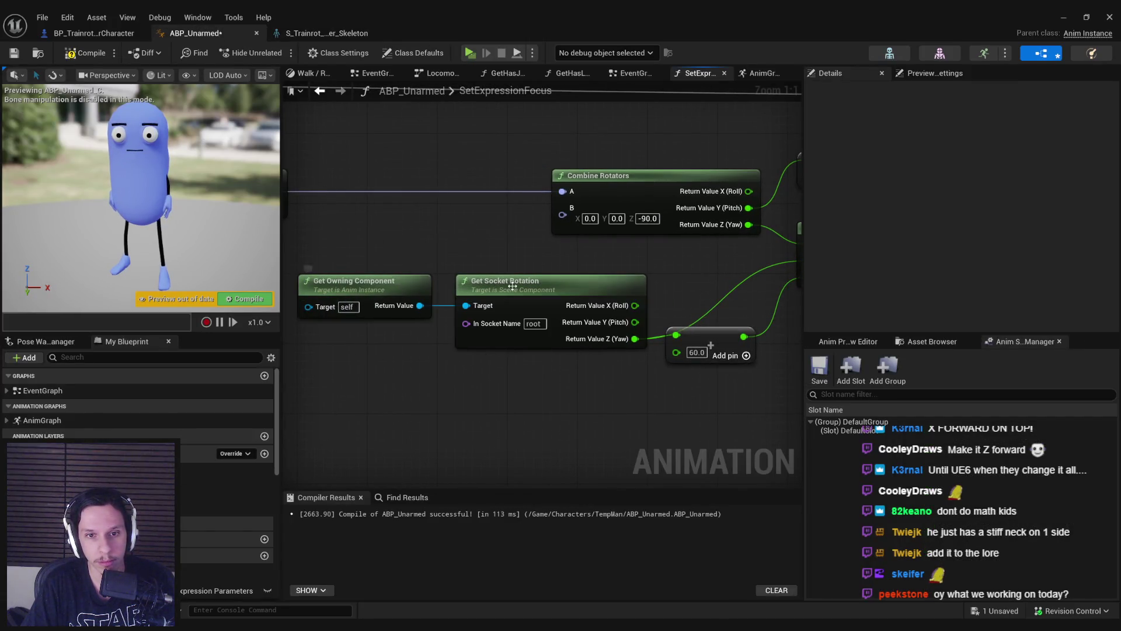
Step: Recompile ABP_Unarmed with the 60.0 offset, close its editor, and start a server-client play session
{"action": "left_click_drag", "start_coordinate": [506, 364], "coordinate": [420, 358]}
{"action": "scroll", "coordinate": [421, 358], "scroll_direction": "down", "scroll_amount": 1}
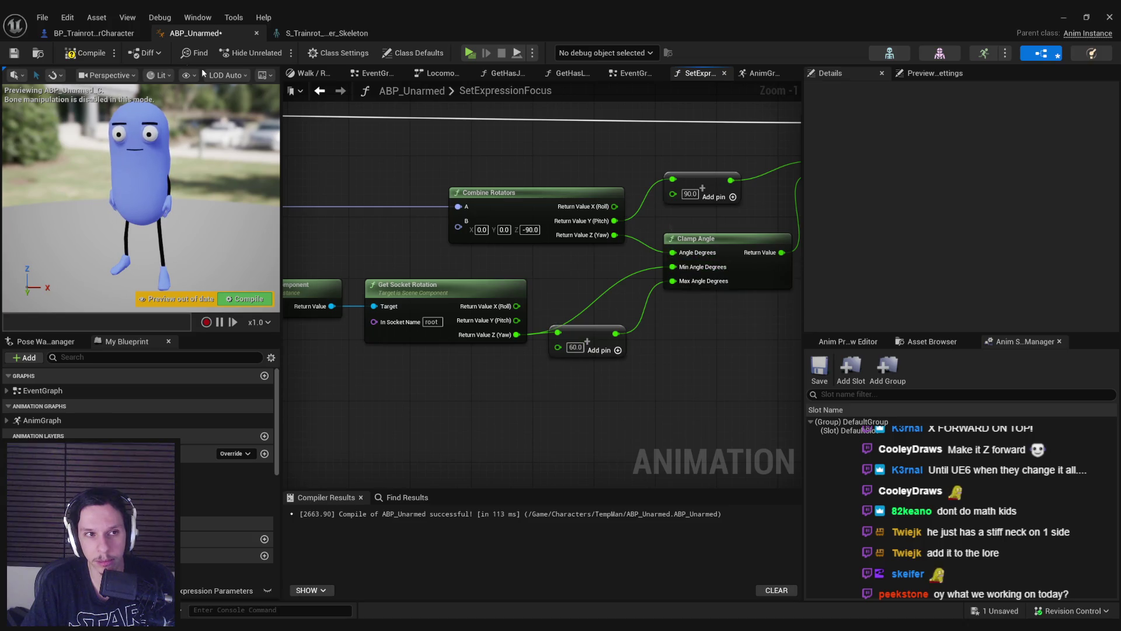
{"action": "key", "text": "F7"}
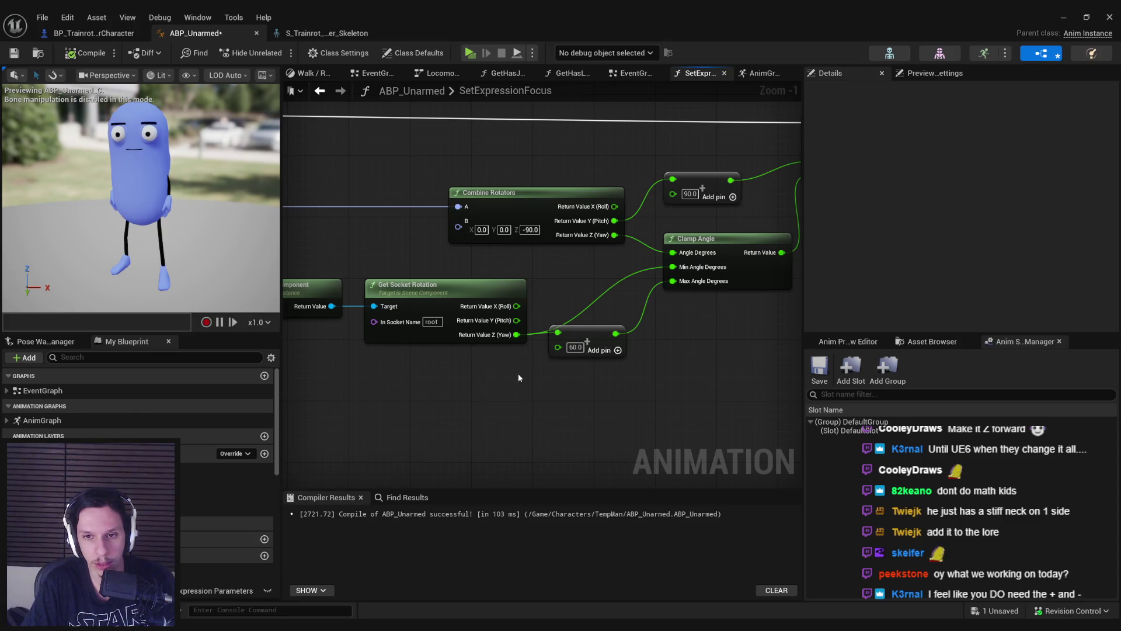
{"action": "left_click", "coordinate": [1107, 16]}
{"action": "left_click", "coordinate": [275, 52]}
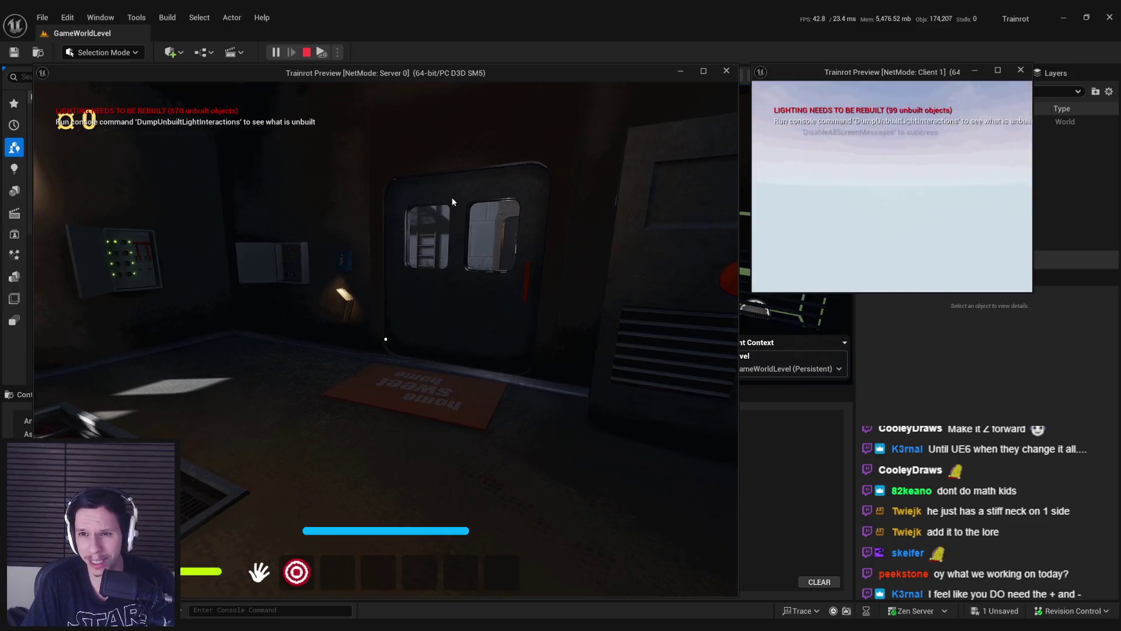
Step: Walk the server player around and up to the blue client character, watching the heads track
{"action": "left_click", "coordinate": [572, 222]}
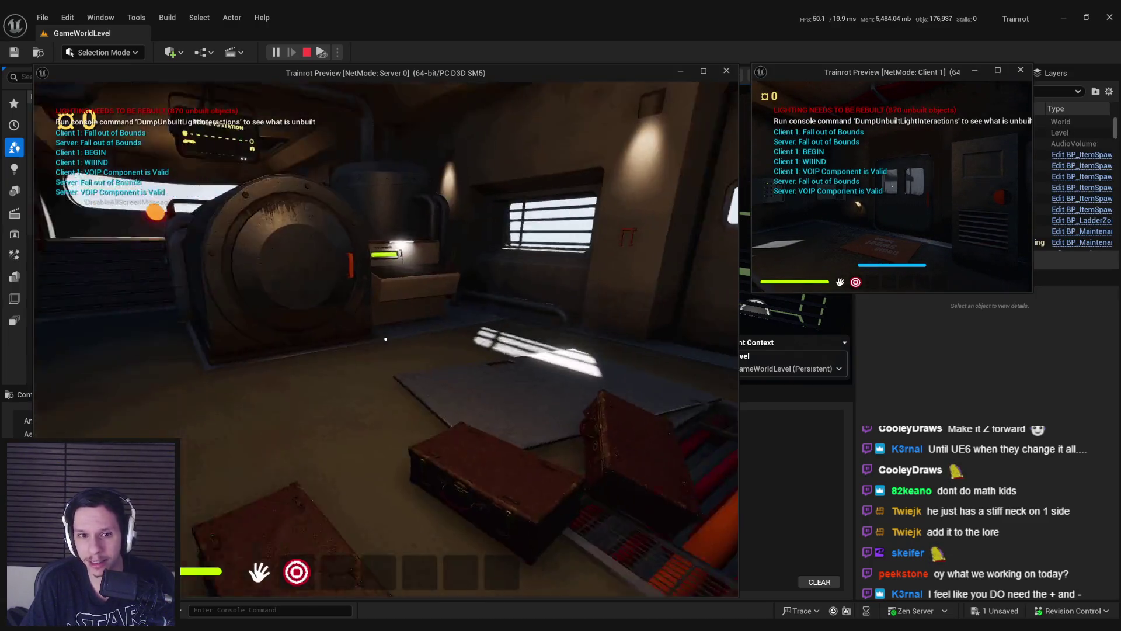
{"action": "key", "text": "w"}
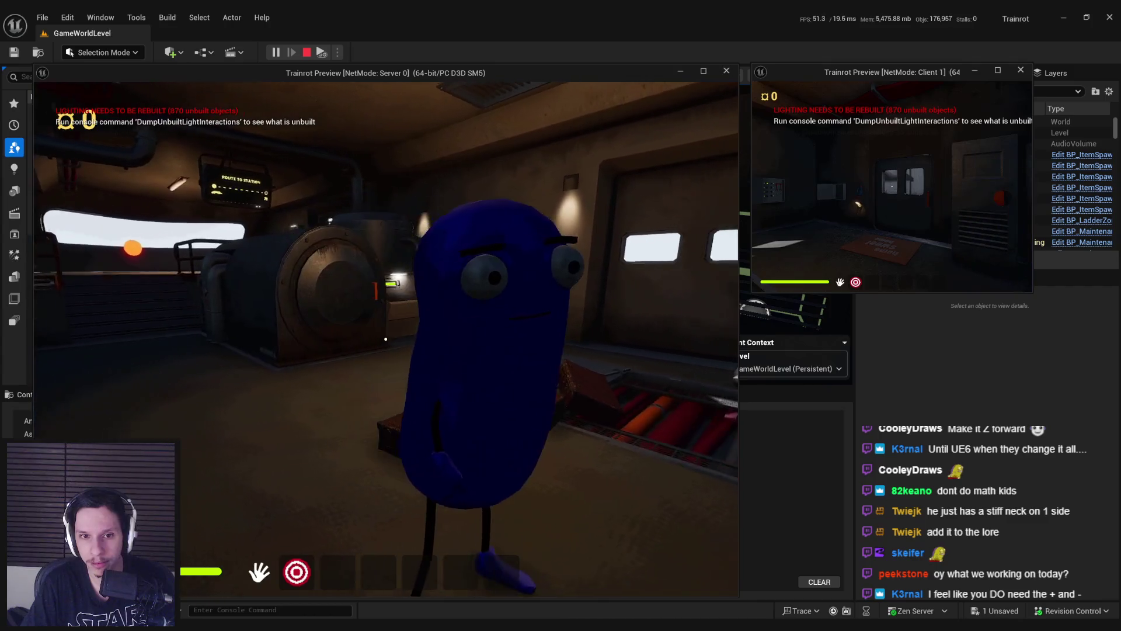
{"action": "key", "text": "w"}
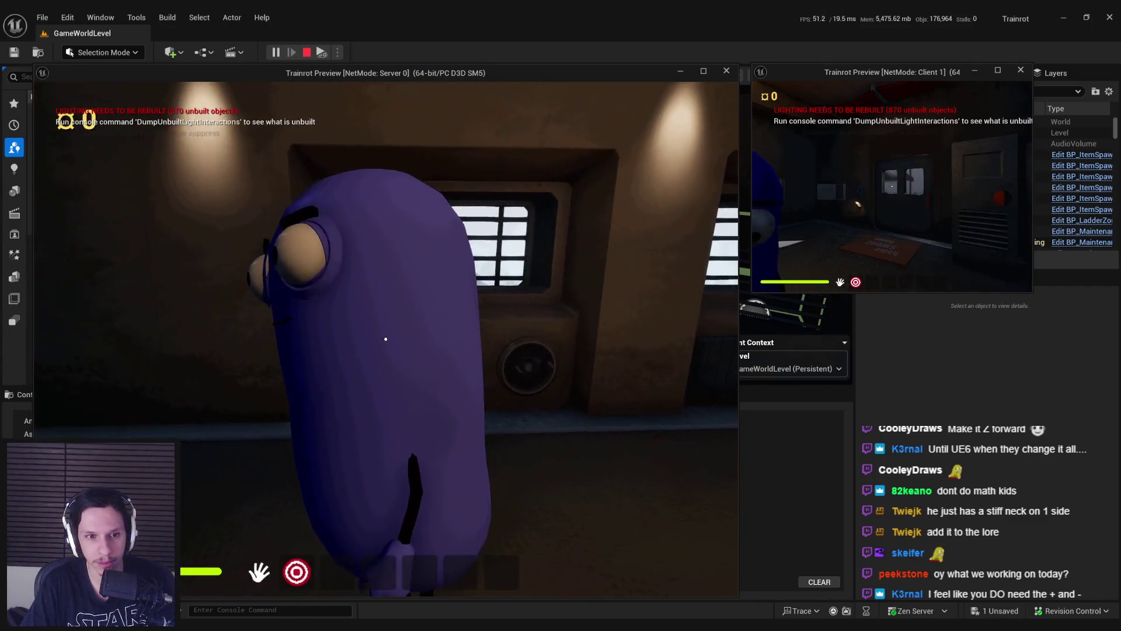
{"action": "key", "text": "w"}
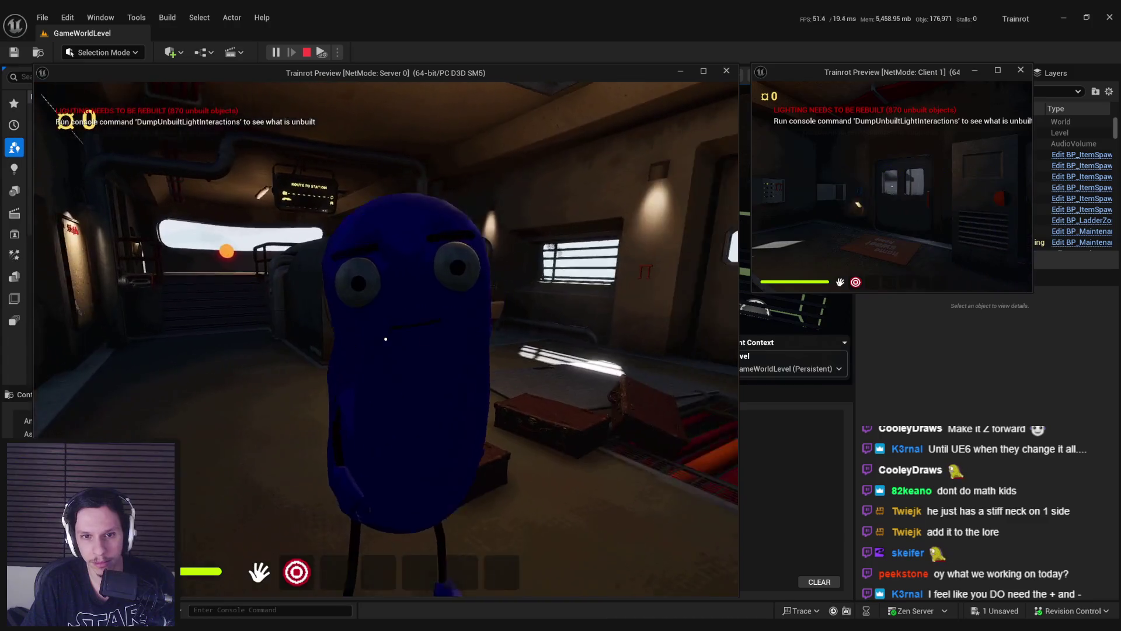
{"action": "key", "text": "w"}
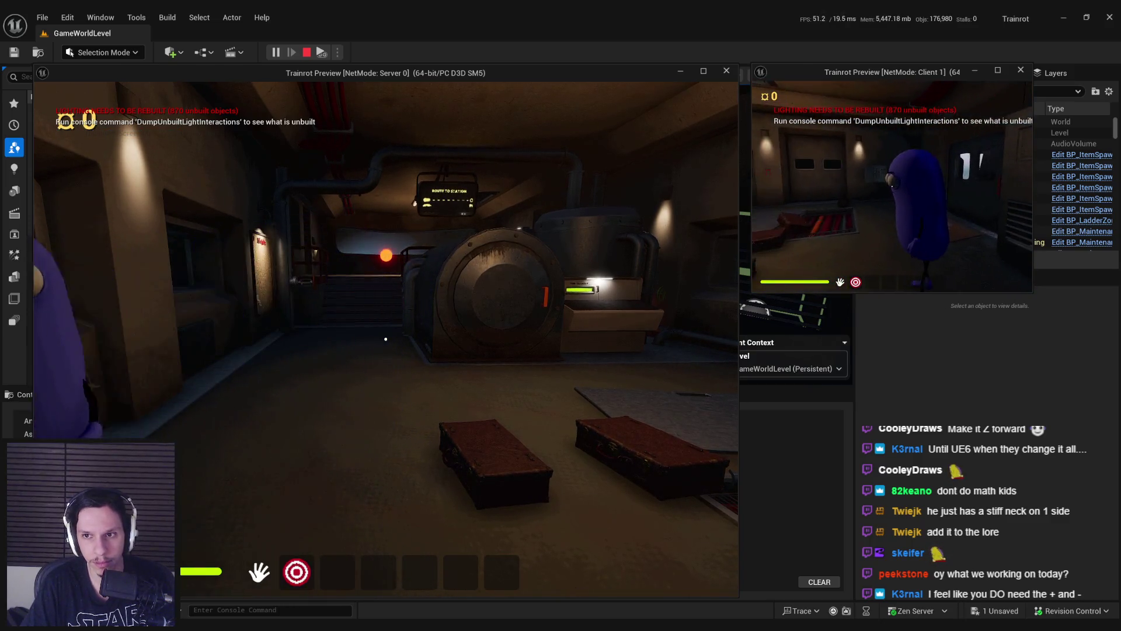
{"action": "key", "text": "w"}
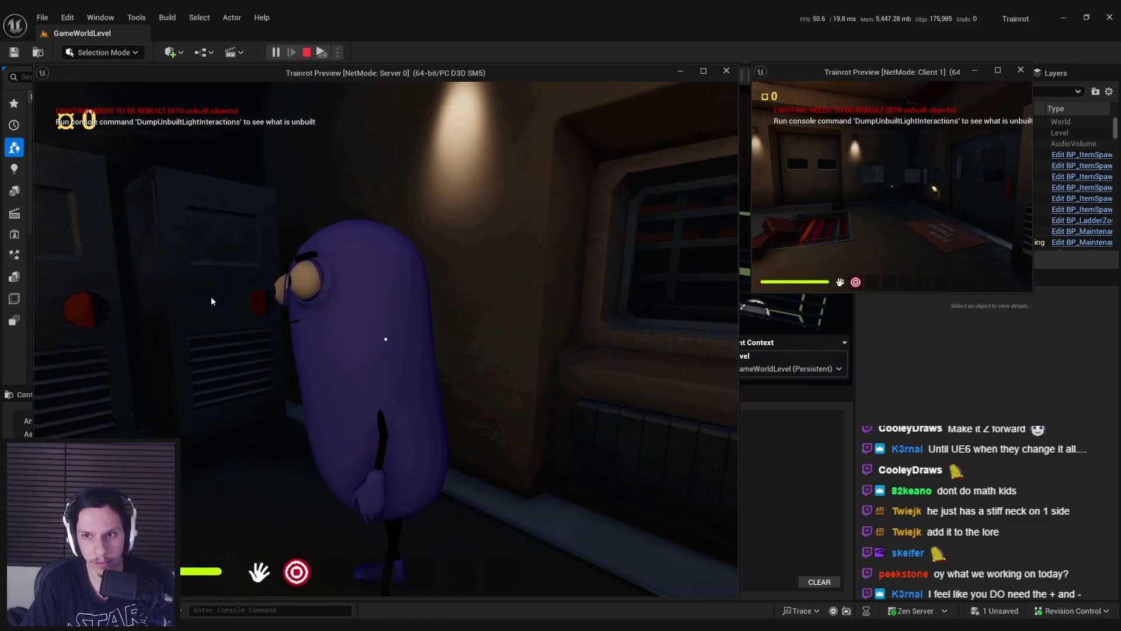
Step: Circle the client character again, walk past it toward the door, and stop the play session
{"action": "key", "text": "w"}
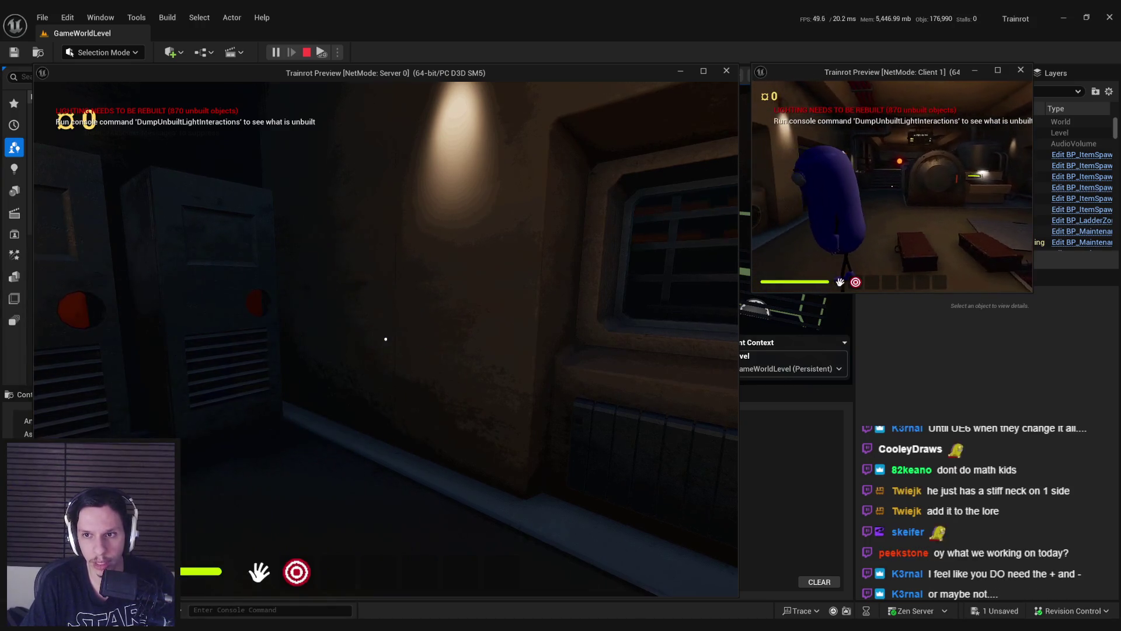
{"action": "key", "text": "w"}
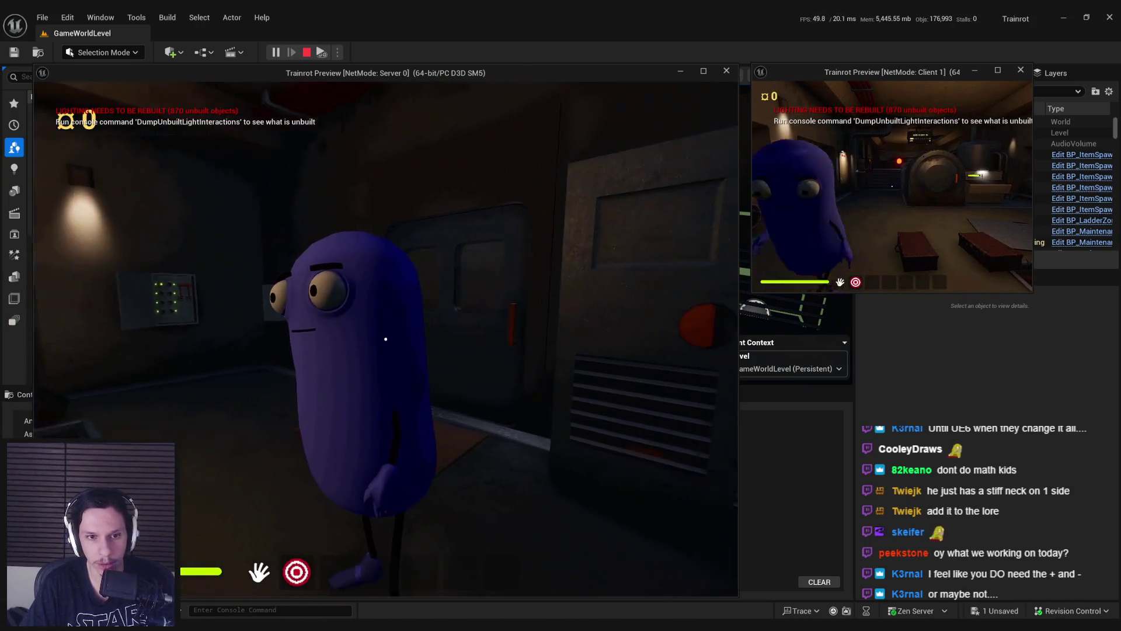
{"action": "key", "text": "w"}
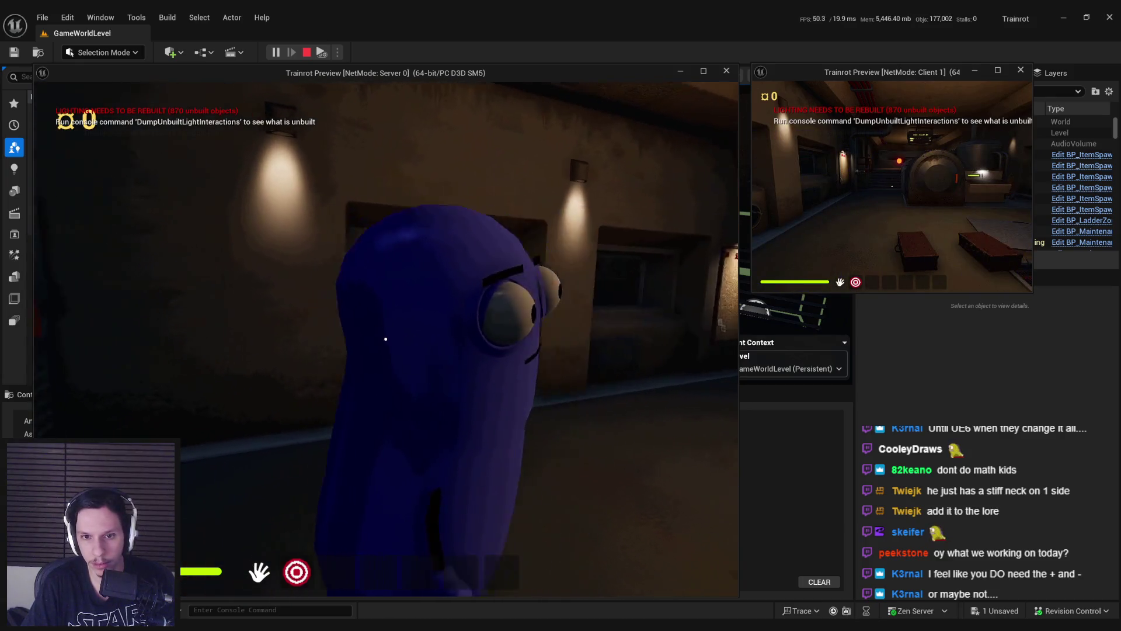
{"action": "key", "text": "w"}
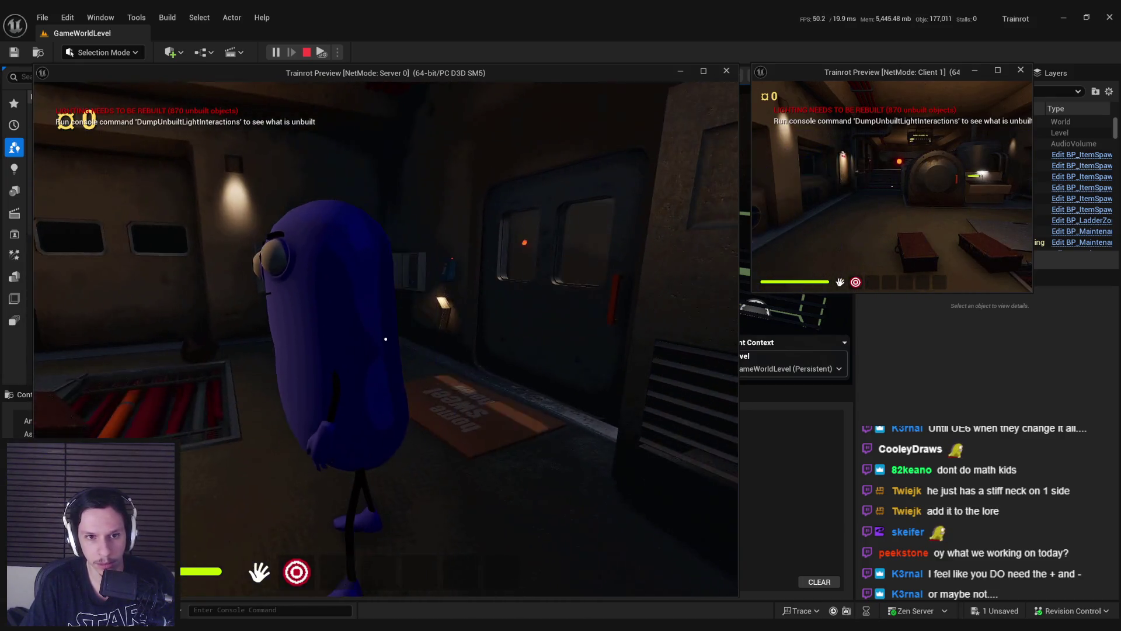
{"action": "key", "text": "w"}
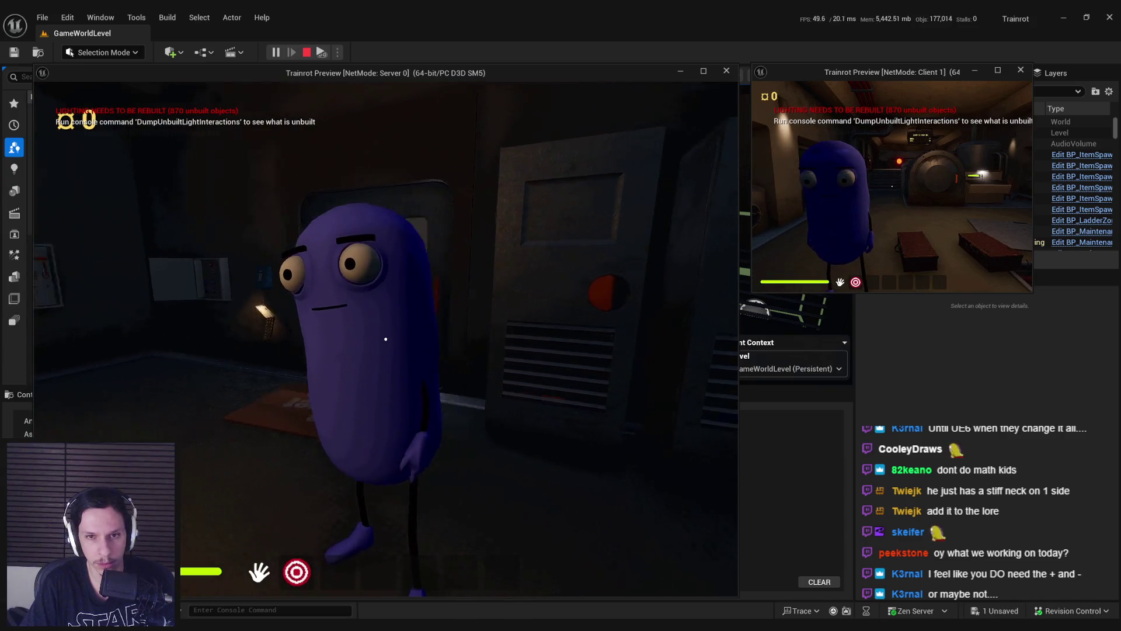
{"action": "key", "text": "w"}
{"action": "key", "text": "w"}
{"action": "key", "text": "w"}
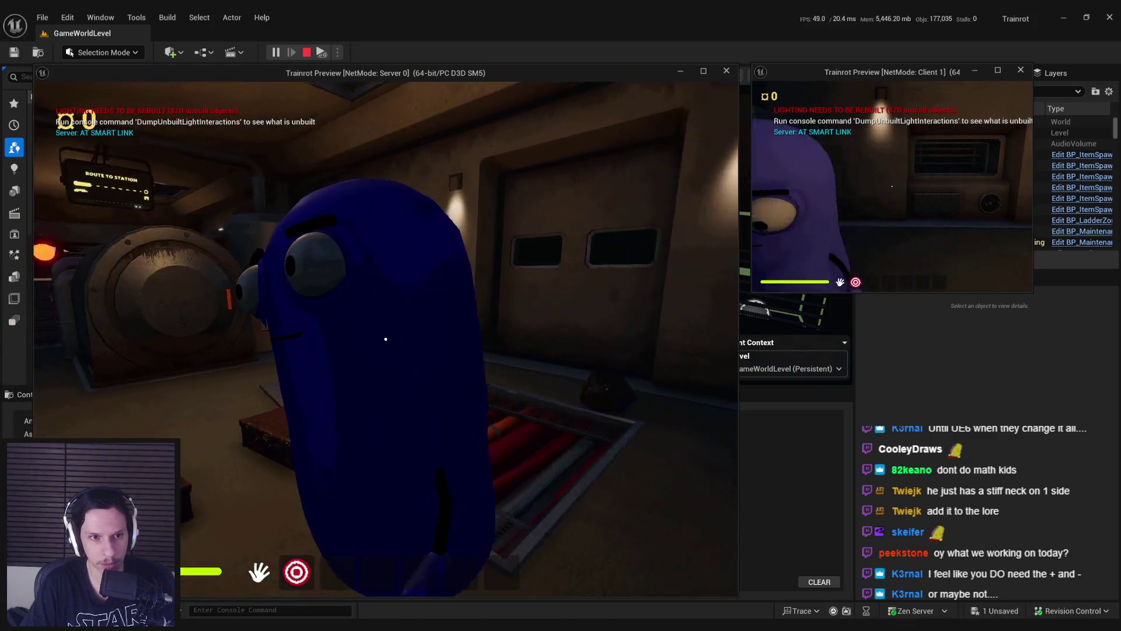
{"action": "key", "text": "Escape"}
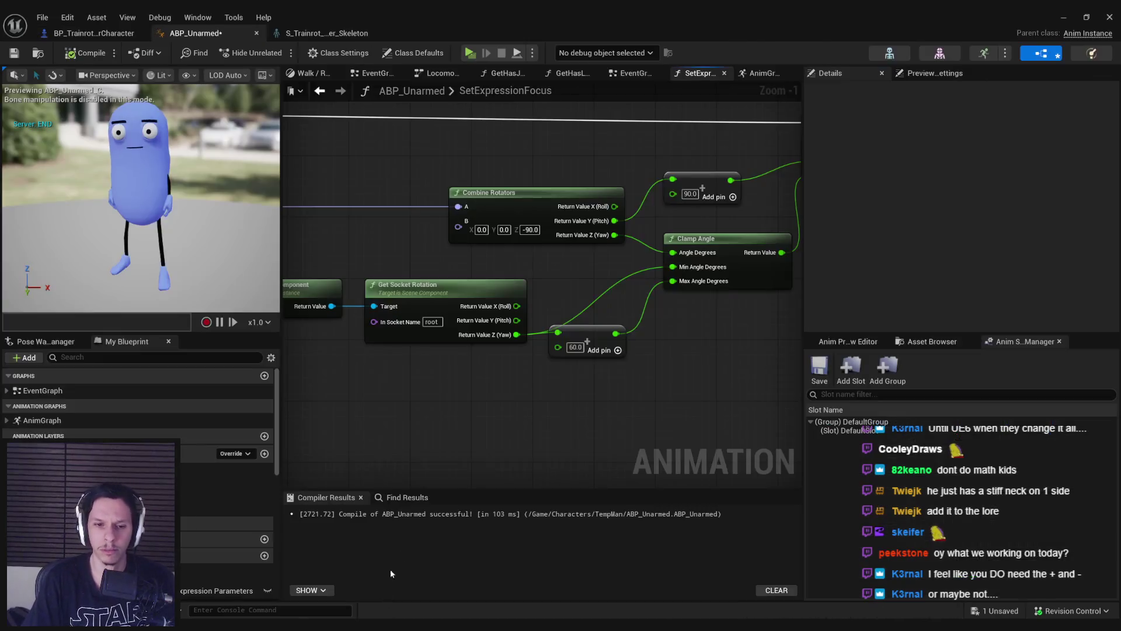
Step: Add a float subtraction node off the socket yaw output
{"action": "mouse_move", "coordinate": [517, 335]}
{"action": "left_mouse_down"}
{"action": "mouse_move", "coordinate": [561, 327]}
{"action": "mouse_move", "coordinate": [579, 292]}
{"action": "left_mouse_up"}
{"action": "type", "text": "-"}
{"action": "key", "text": "Up"}
{"action": "key", "text": "Up"}
{"action": "key", "text": "Return"}
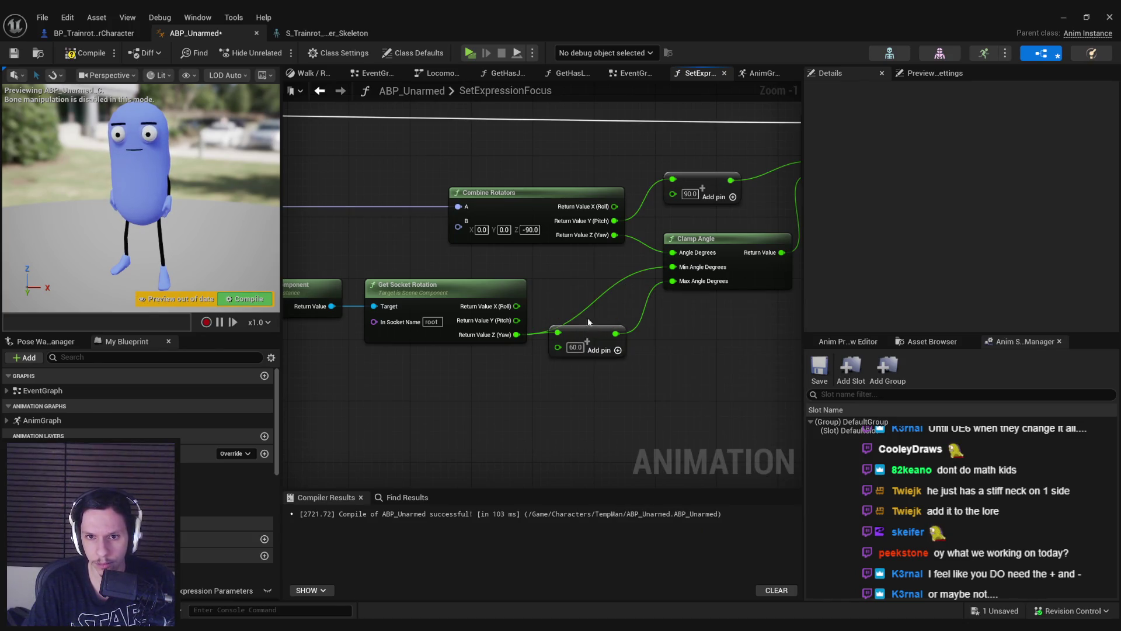
Step: Duplicate the math node, wire the socket yaw into it, and set it to -60
{"action": "key", "text": "ctrl+c"}
{"action": "key", "text": "ctrl+v"}
{"action": "left_click_drag", "start_coordinate": [514, 331], "coordinate": [516, 334]}
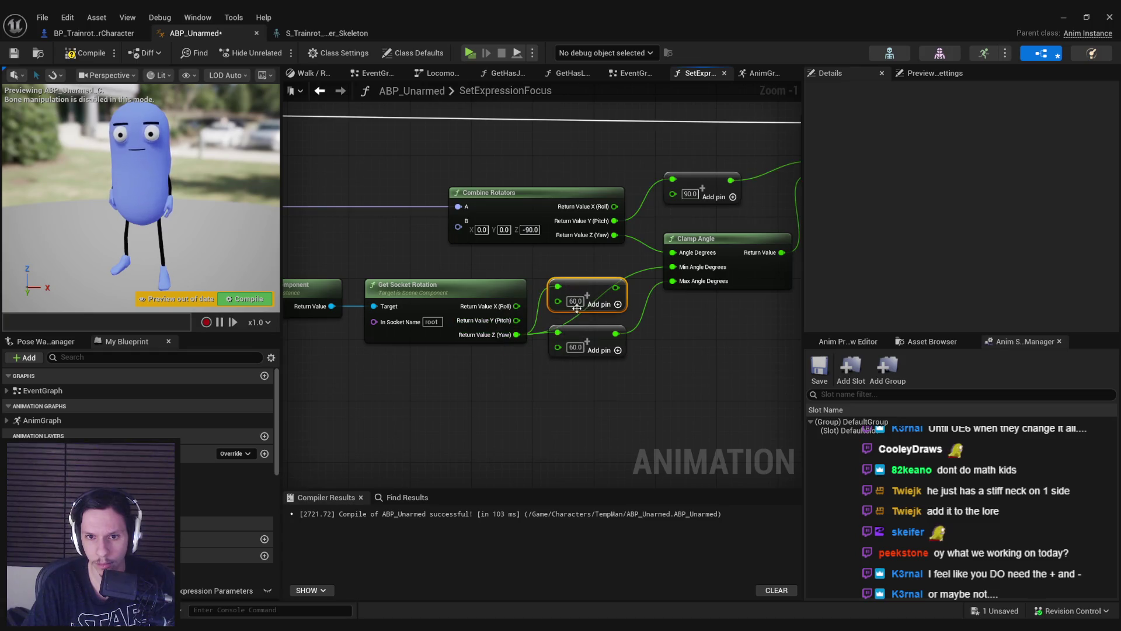
{"action": "type", "text": "-60"}
{"action": "key", "text": "Return"}
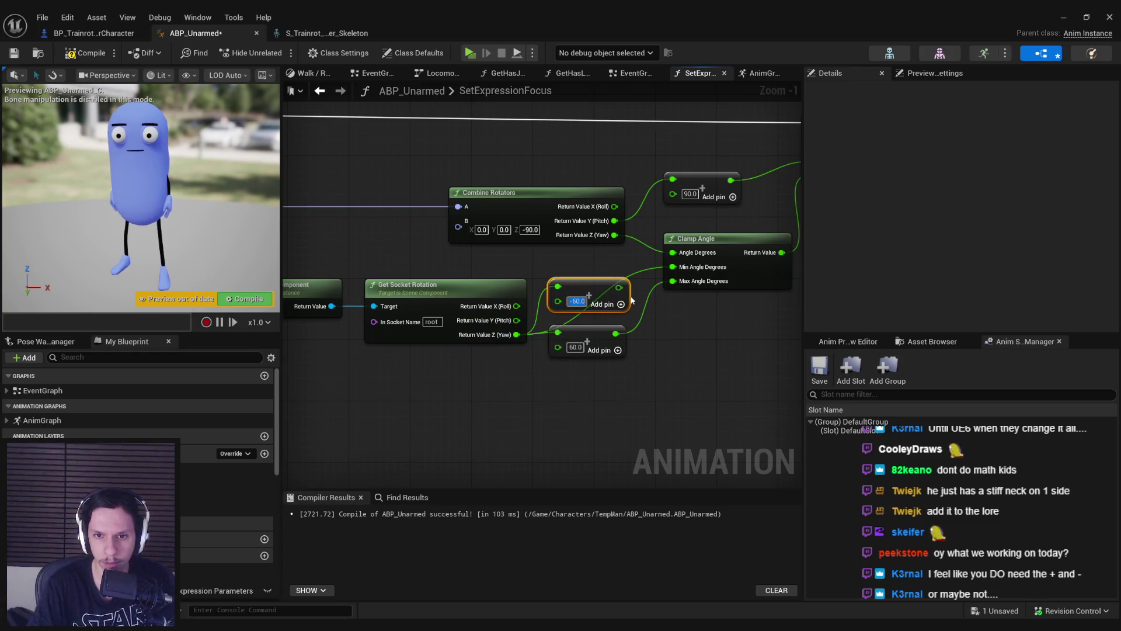
Step: Recompile and save ABP_Unarmed, then launch a new server-client play session
{"action": "left_click", "coordinate": [681, 336]}
{"action": "key", "text": "F7"}
{"action": "key", "text": "ctrl+s"}
{"action": "left_click", "coordinate": [1063, 18]}
{"action": "left_click", "coordinate": [275, 52]}
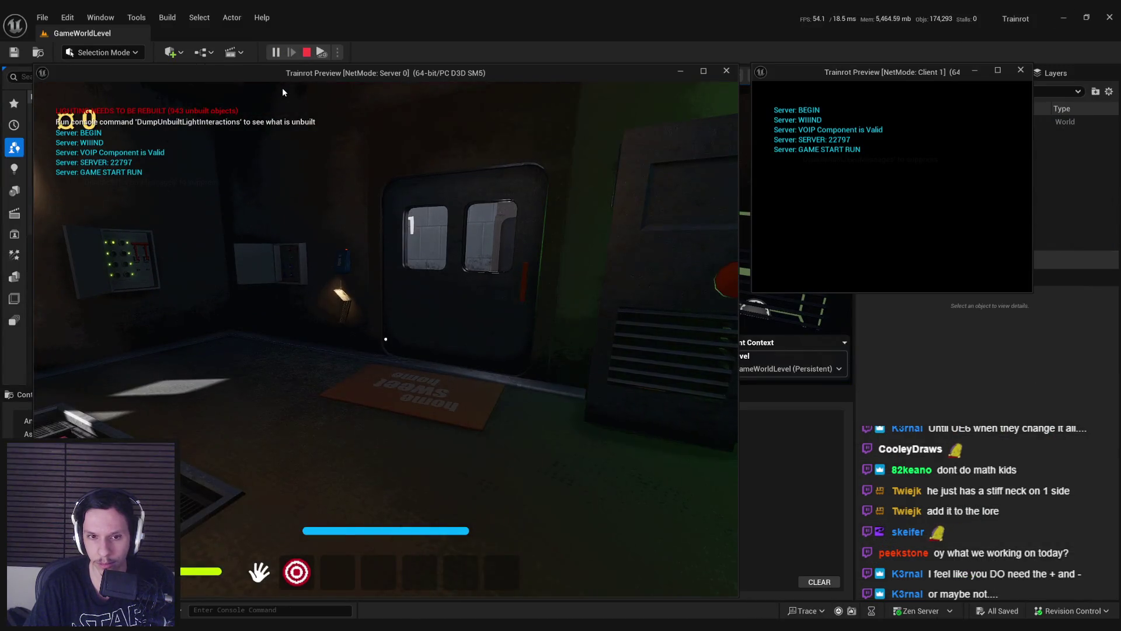
Step: Walk the server player toward the other character, end play, and bring ABP_Unarmed back
{"action": "left_click", "coordinate": [892, 187]}
{"action": "key", "text": "w"}
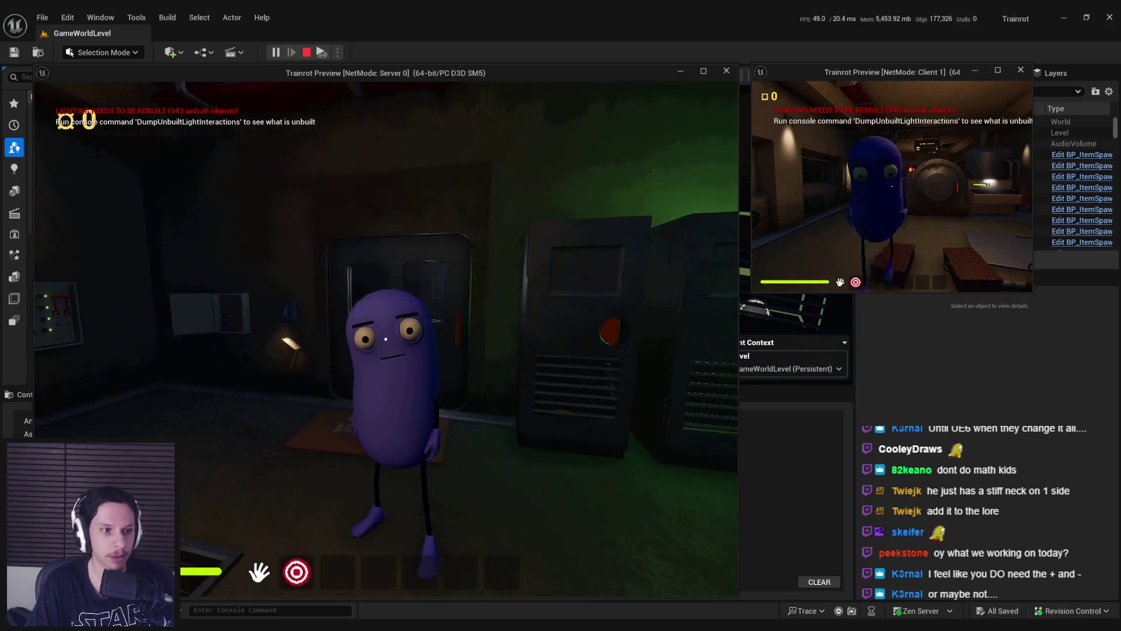
{"action": "key", "text": "Escape"}
{"action": "mouse_move", "coordinate": [339, 625]}
{"action": "left_click", "coordinate": [373, 606]}
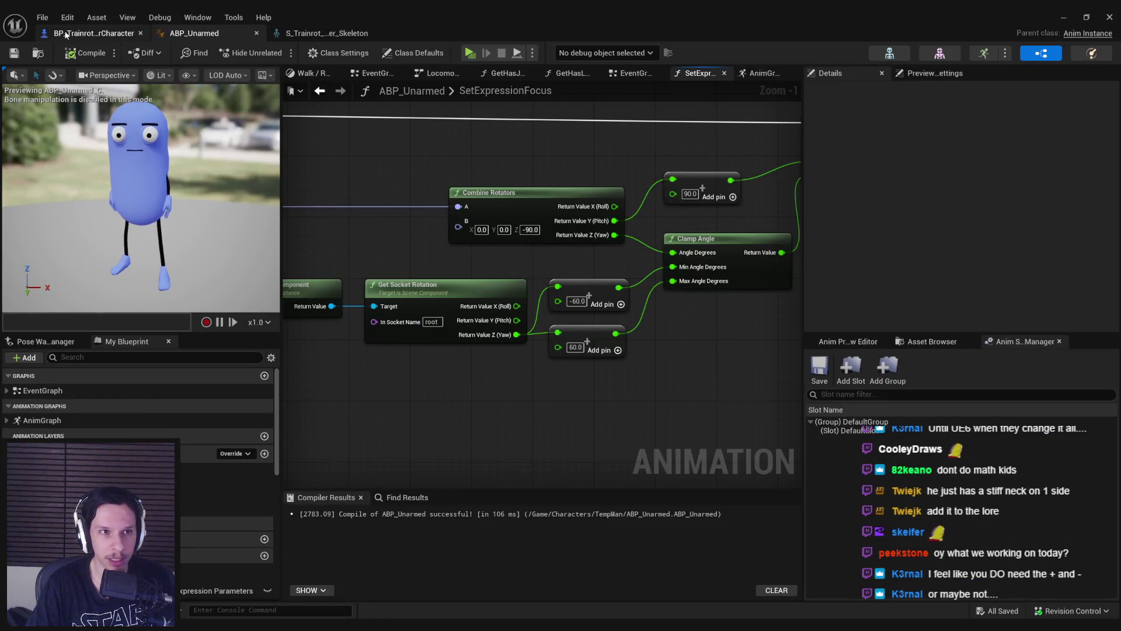
{"action": "scroll", "coordinate": [499, 197], "scroll_direction": "down", "scroll_amount": 2}
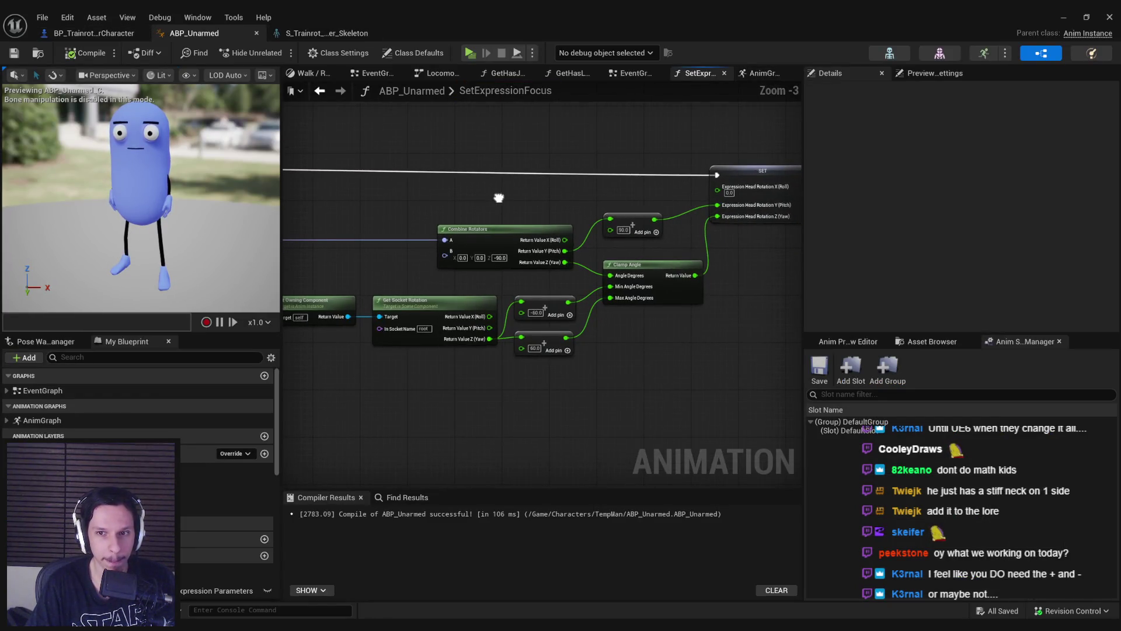
{"action": "scroll", "coordinate": [592, 211], "scroll_direction": "up", "scroll_amount": 2}
{"action": "left_click_drag", "start_coordinate": [589, 210], "coordinate": [517, 212]}
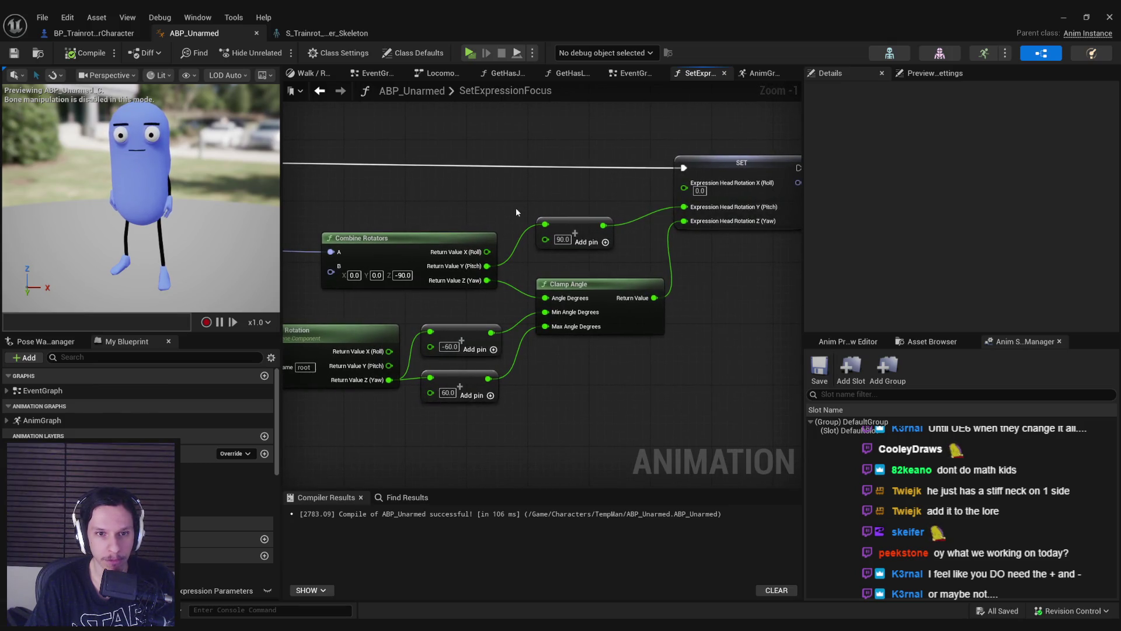
{"action": "scroll", "coordinate": [516, 210], "scroll_direction": "down", "scroll_amount": 2}
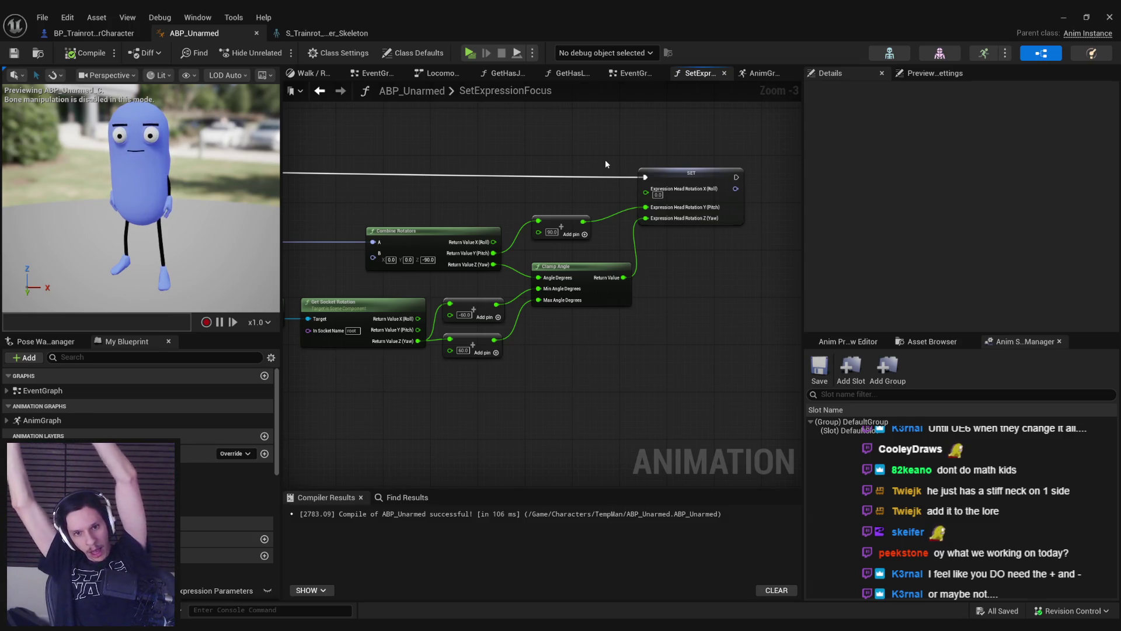
{"action": "left_click", "coordinate": [94, 32]}
Step: Set the head Transform (Modify) Bone's Rotation Mode to Add to Existing
{"action": "left_click", "coordinate": [194, 33]}
{"action": "left_click", "coordinate": [760, 73]}
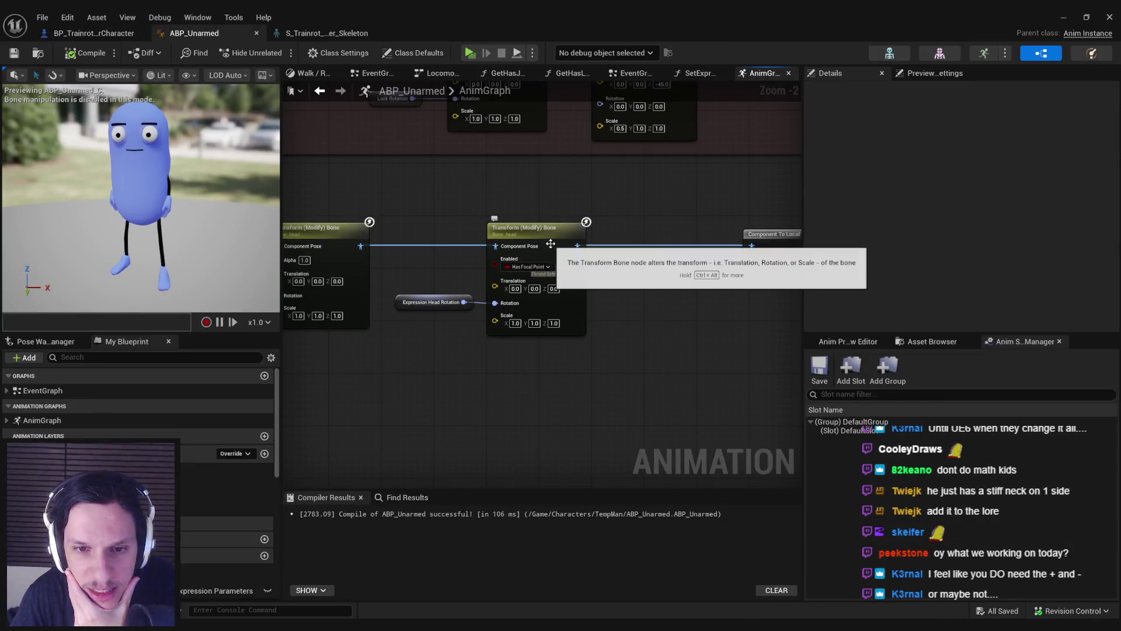
{"action": "left_click", "coordinate": [489, 318]}
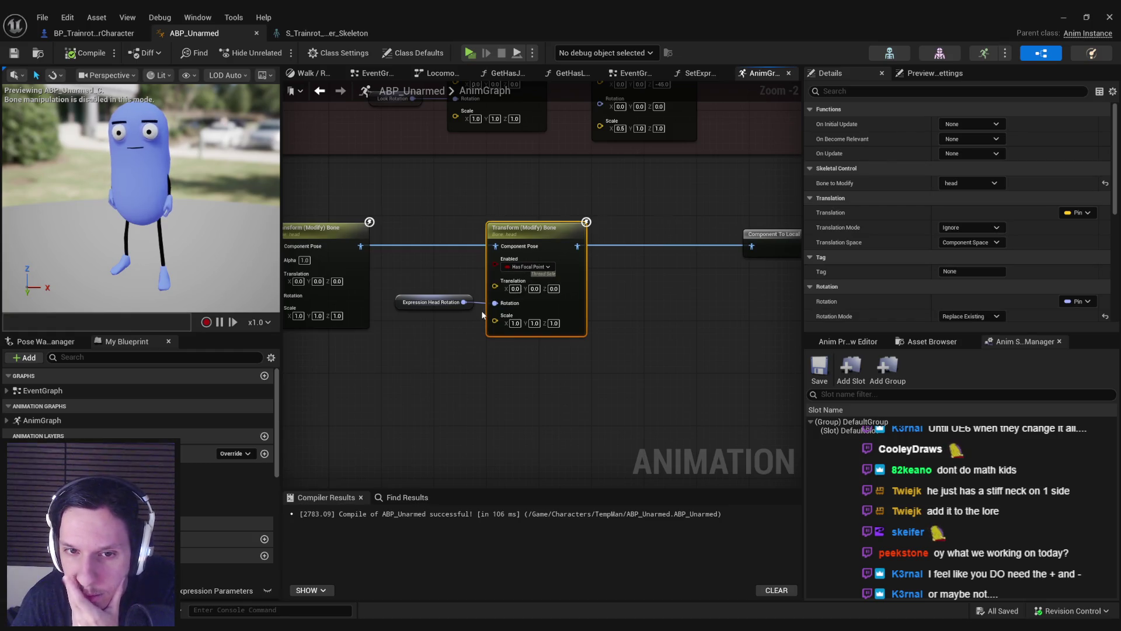
{"action": "scroll", "coordinate": [930, 271], "scroll_direction": "down", "scroll_amount": 3}
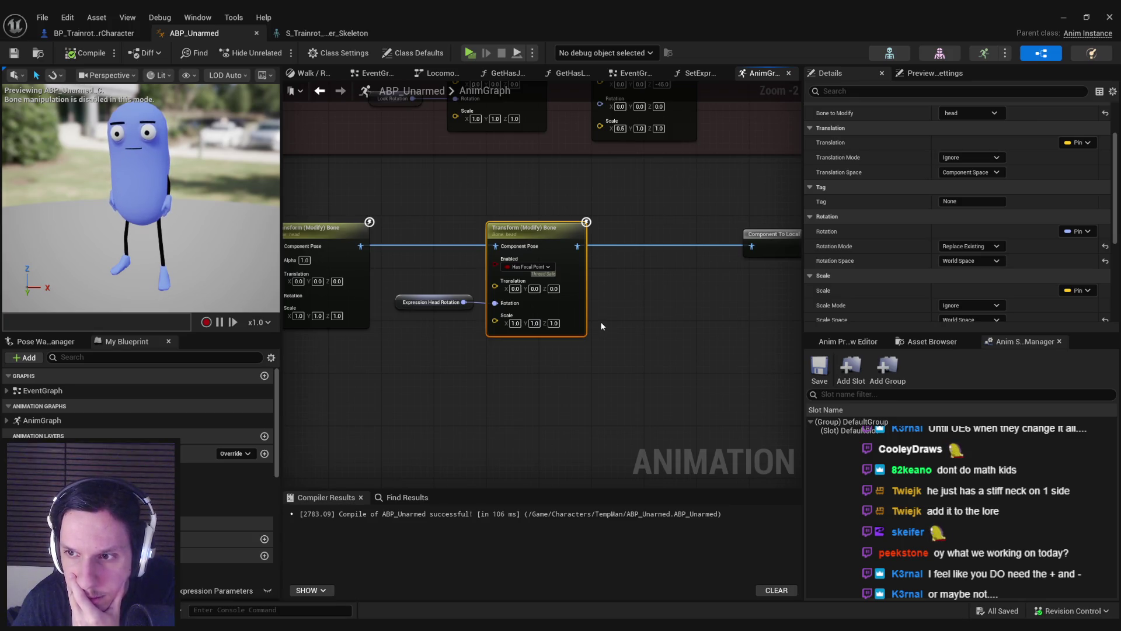
{"action": "left_click", "coordinate": [970, 246]}
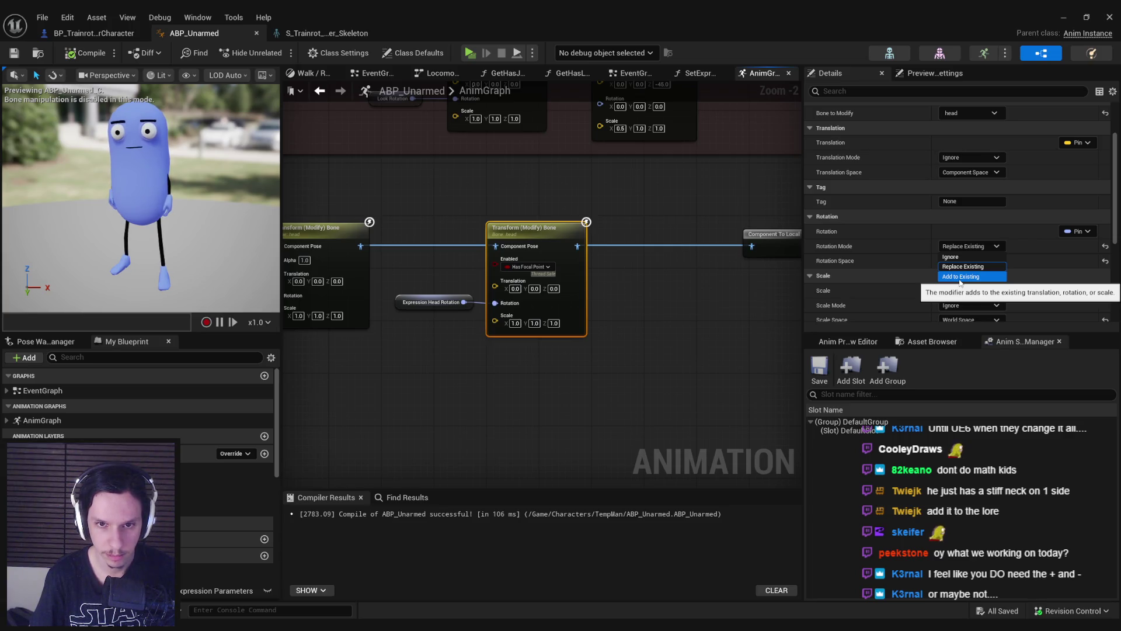
{"action": "left_click", "coordinate": [960, 276]}
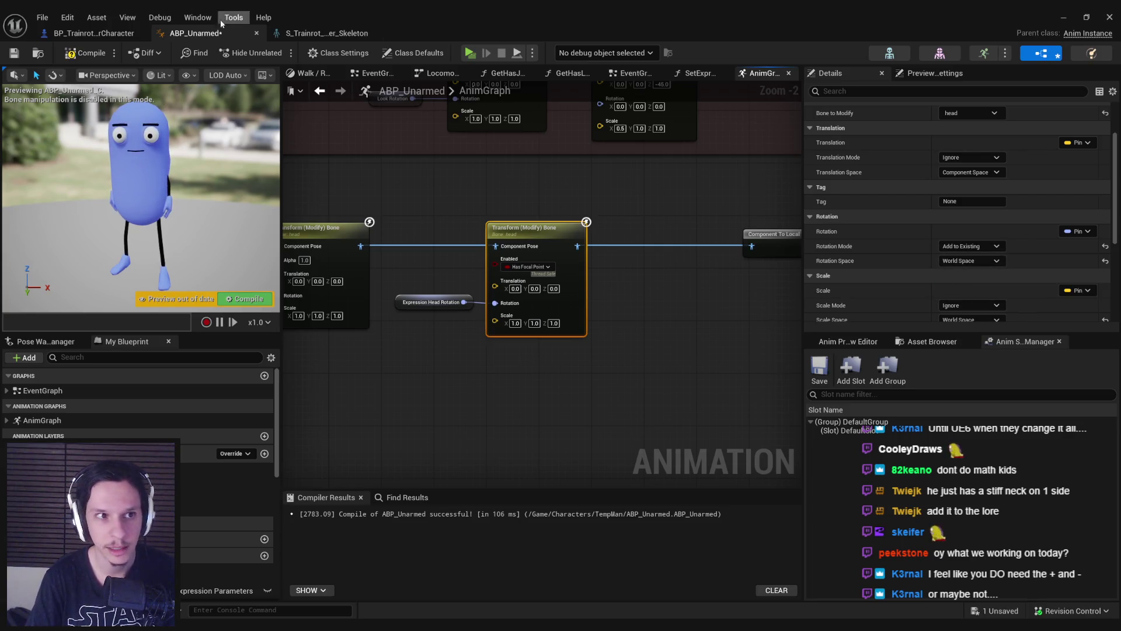
Step: Recompile and save ABP_Unarmed
{"action": "left_click", "coordinate": [87, 53]}
{"action": "left_click", "coordinate": [14, 53]}
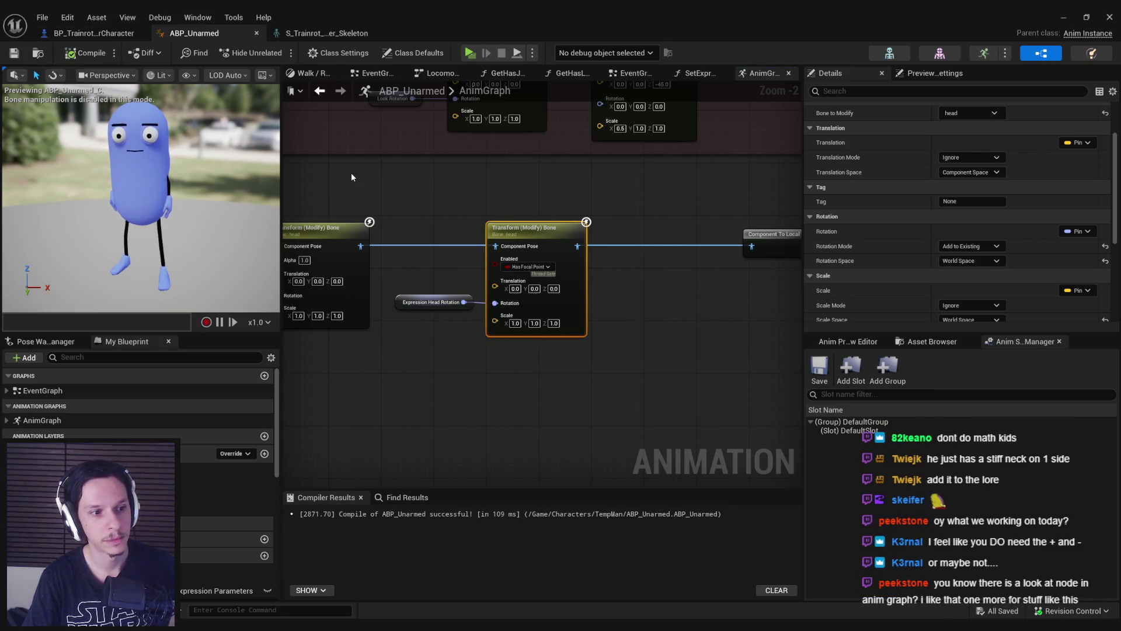
{"action": "right_click", "coordinate": [462, 363]}
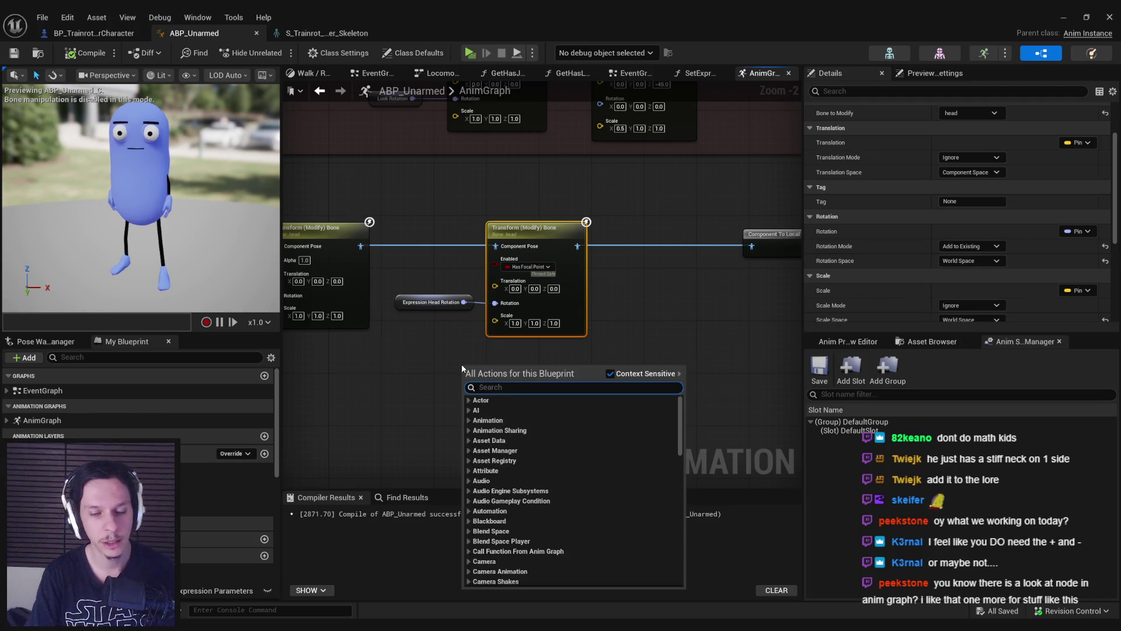
Step: Add a Look At node to the AnimGraph
{"action": "type", "text": "look at"}
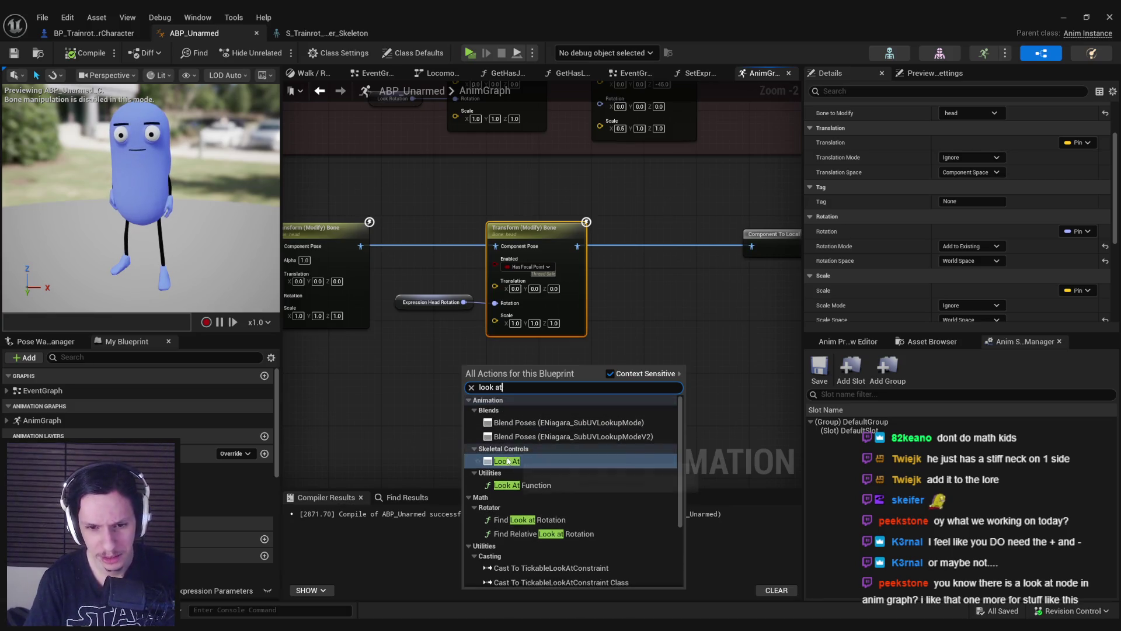
{"action": "key", "text": "Return"}
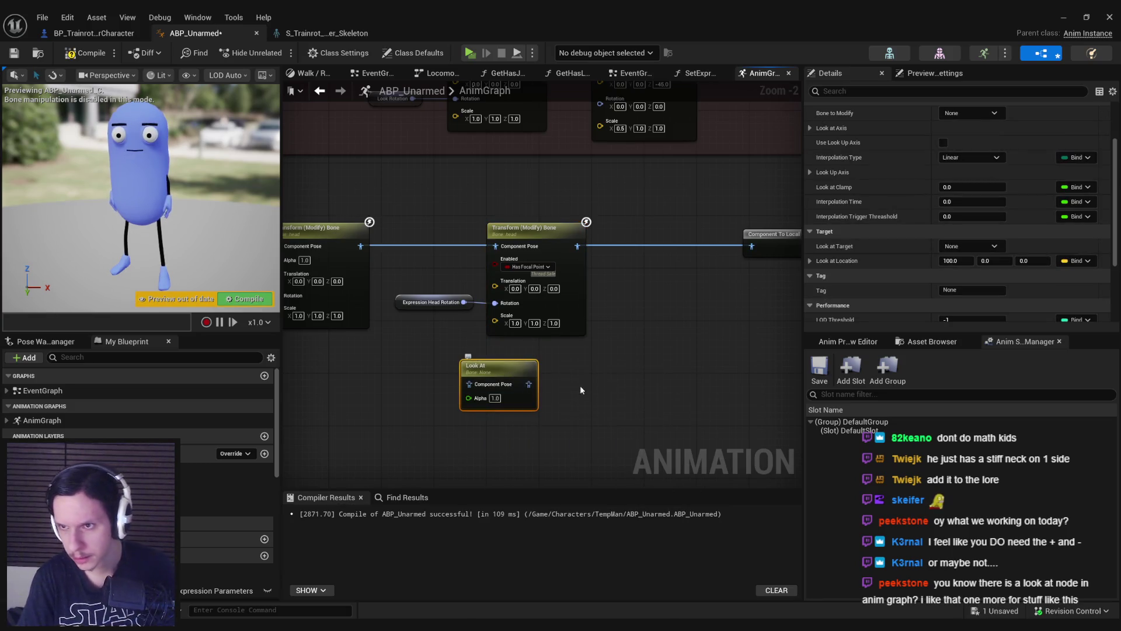
{"action": "scroll", "coordinate": [819, 300], "scroll_direction": "up", "scroll_amount": 2}
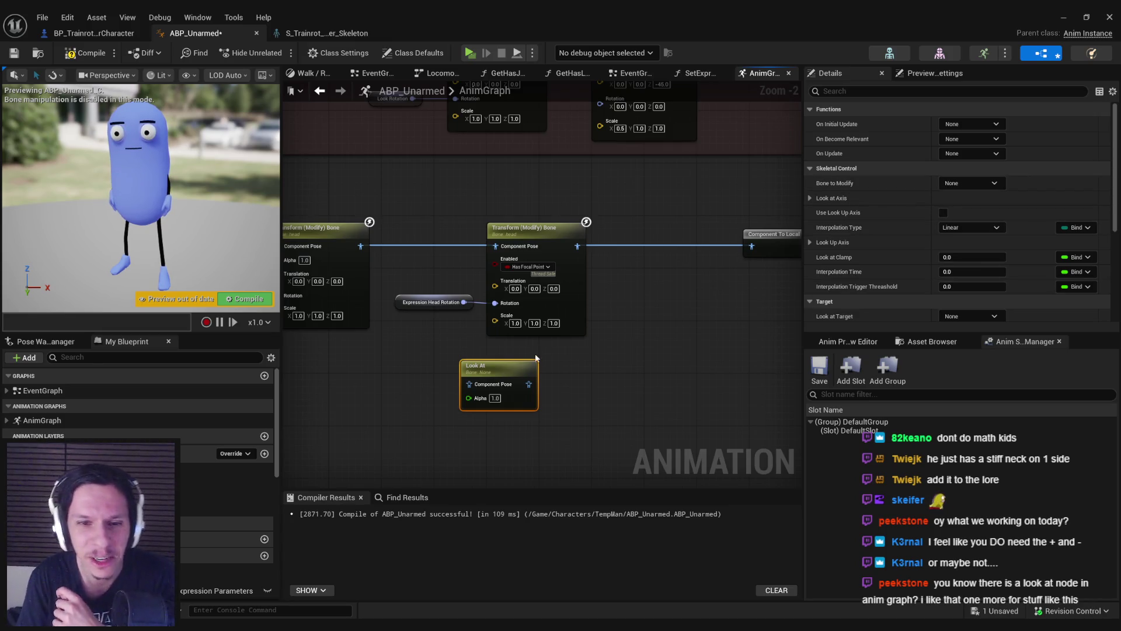
Step: Move the head transform nodes lower and wire the left Transform Bone's pose into Look At
{"action": "left_click_drag", "start_coordinate": [439, 280], "coordinate": [583, 334]}
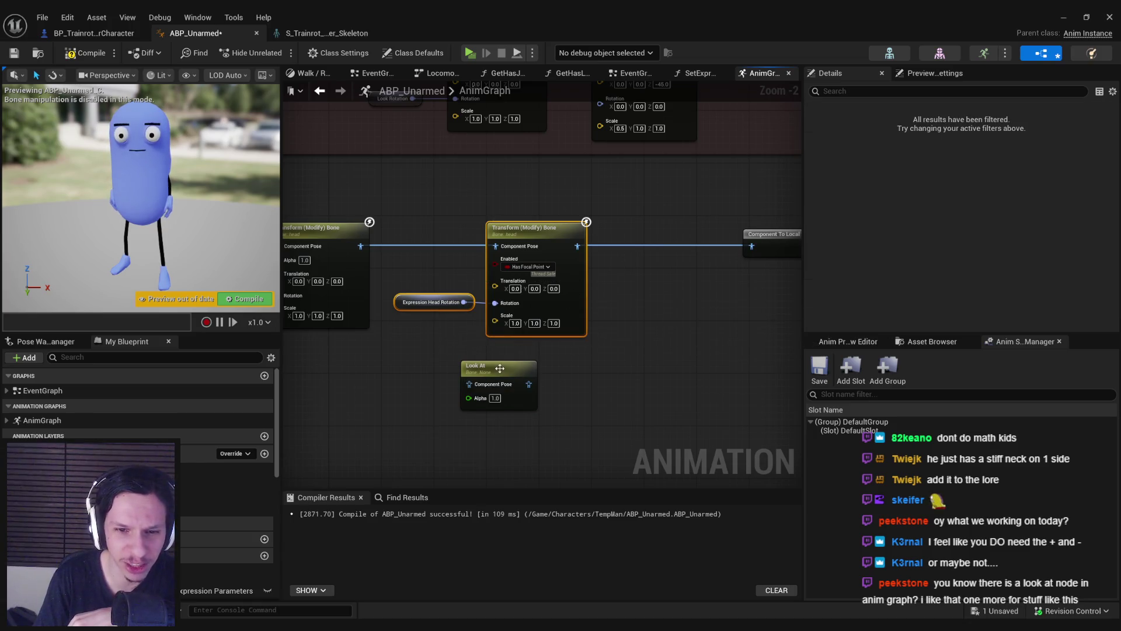
{"action": "left_click_drag", "start_coordinate": [500, 368], "coordinate": [666, 369]}
{"action": "left_click_drag", "start_coordinate": [455, 284], "coordinate": [584, 333]}
{"action": "left_click_drag", "start_coordinate": [526, 229], "coordinate": [539, 348]}
{"action": "mouse_move", "coordinate": [666, 369]}
{"action": "left_mouse_down"}
{"action": "mouse_move", "coordinate": [501, 260]}
{"action": "mouse_move", "coordinate": [527, 260]}
{"action": "left_mouse_up"}
{"action": "mouse_move", "coordinate": [360, 246]}
{"action": "left_mouse_down"}
{"action": "mouse_move", "coordinate": [495, 266]}
{"action": "mouse_move", "coordinate": [510, 246]}
{"action": "left_mouse_up"}
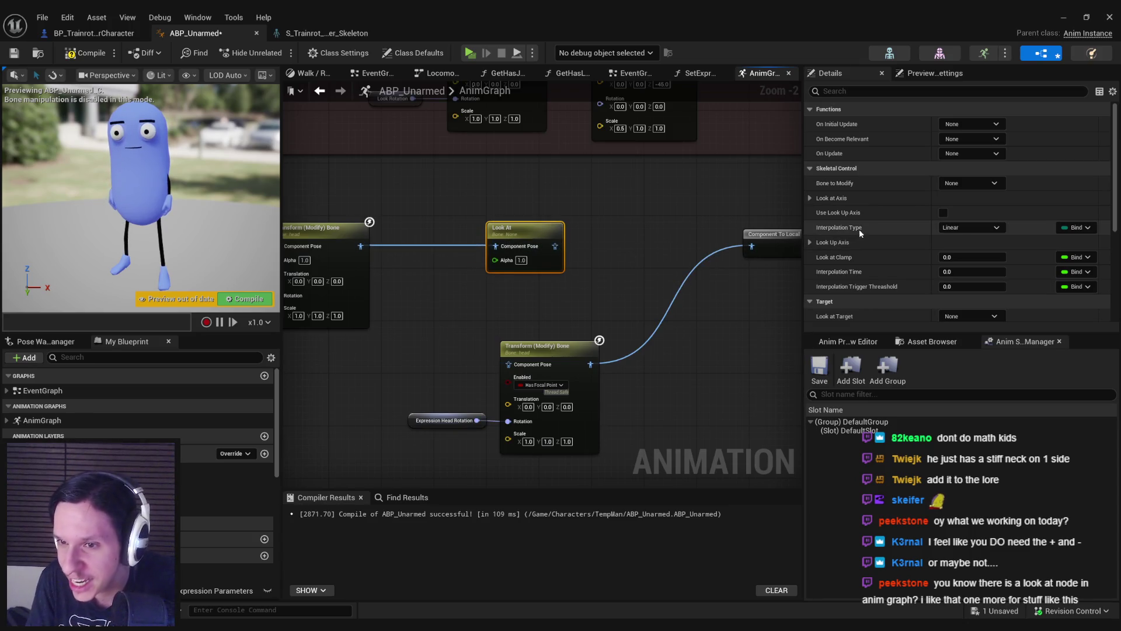
Step: Set the Look At node's Interpolation Type to Cubic and expand Look Up Axis
{"action": "left_click", "coordinate": [981, 228]}
{"action": "left_click", "coordinate": [969, 249]}
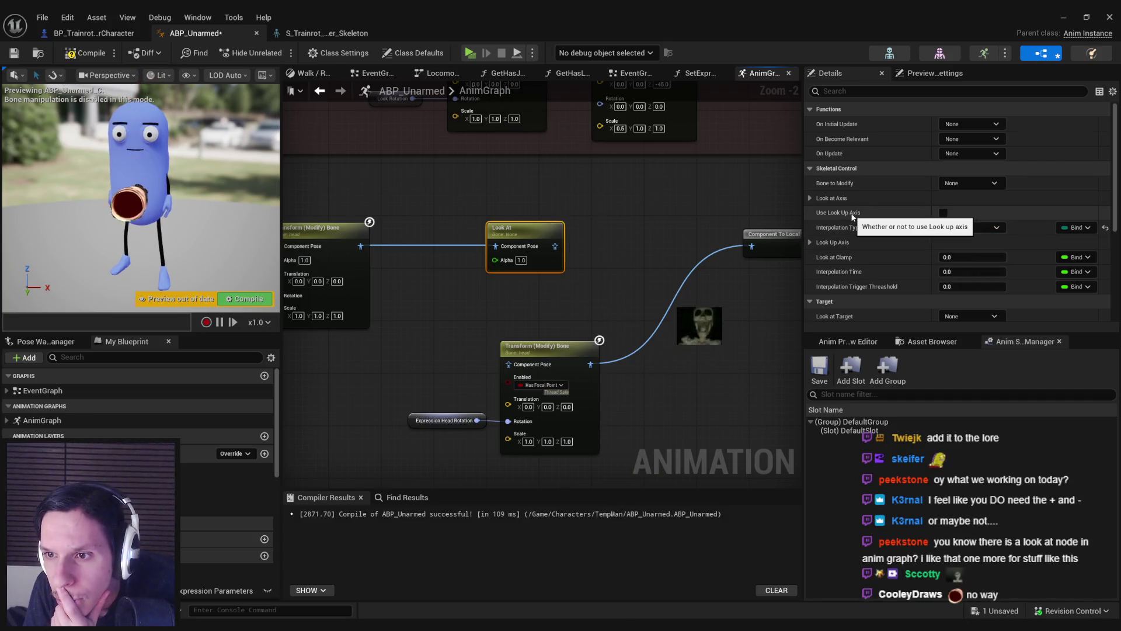
{"action": "left_click", "coordinate": [809, 243]}
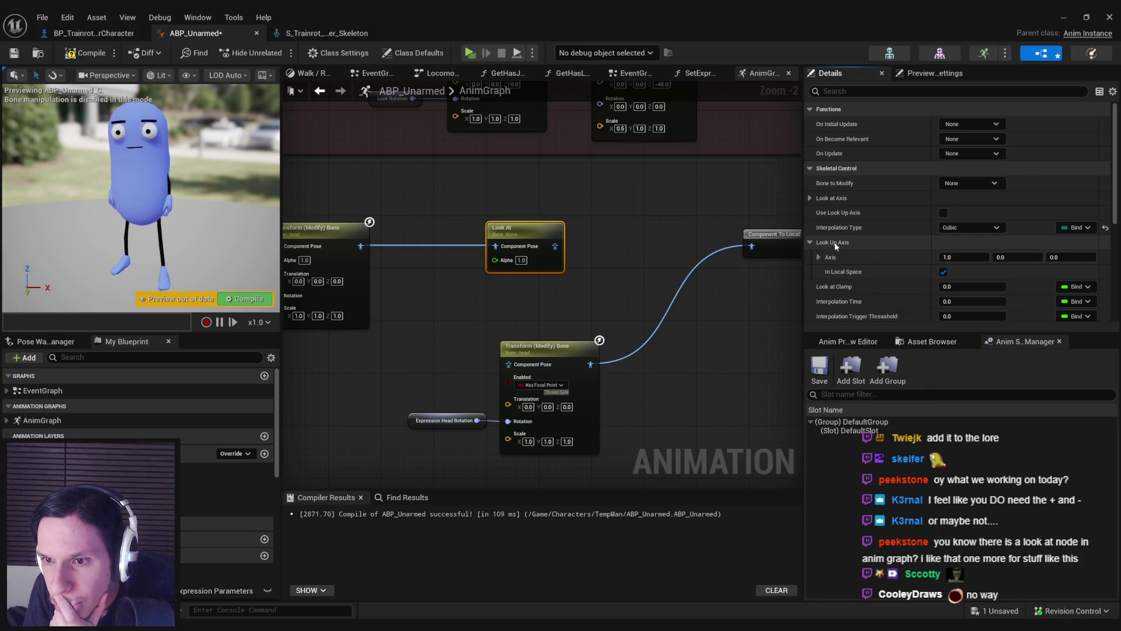
Step: Bind Look at Location to Expression Focal Point and feed Look At's pose into Component To Local
{"action": "scroll", "coordinate": [846, 280], "scroll_direction": "down", "scroll_amount": 3}
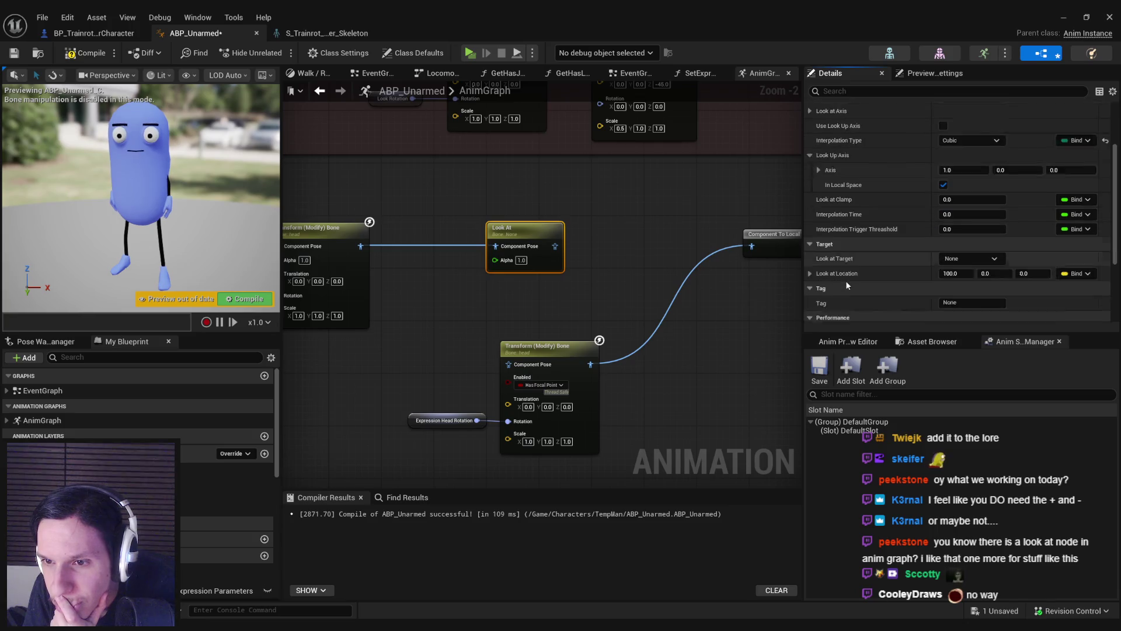
{"action": "mouse_move", "coordinate": [836, 242]}
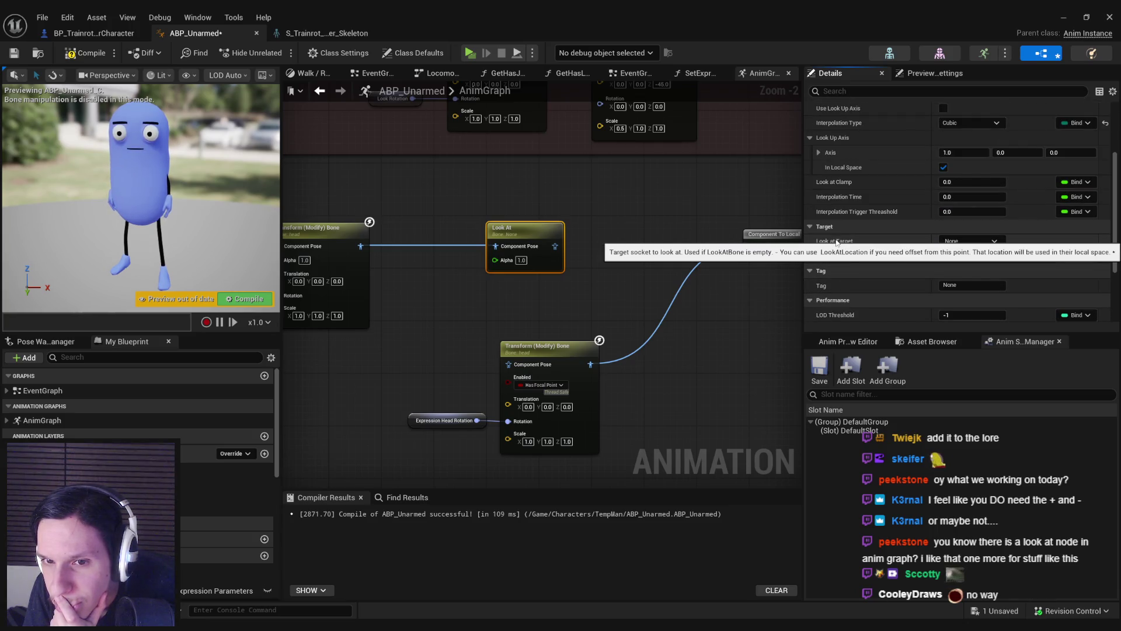
{"action": "left_click", "coordinate": [968, 243]}
{"action": "left_click", "coordinate": [967, 243]}
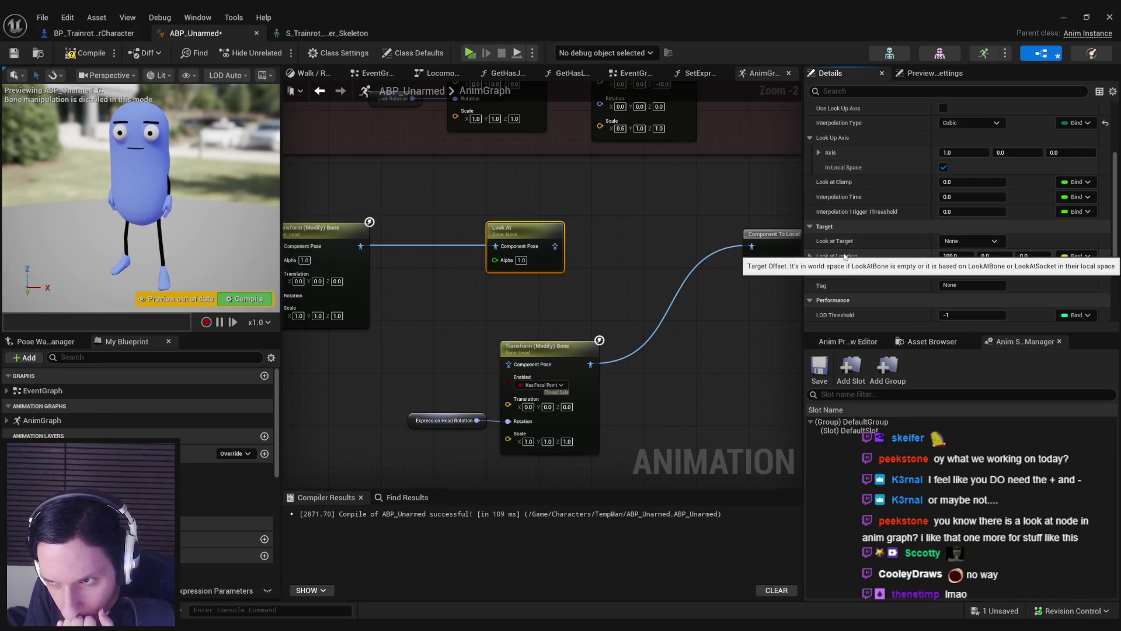
{"action": "left_click", "coordinate": [1077, 257]}
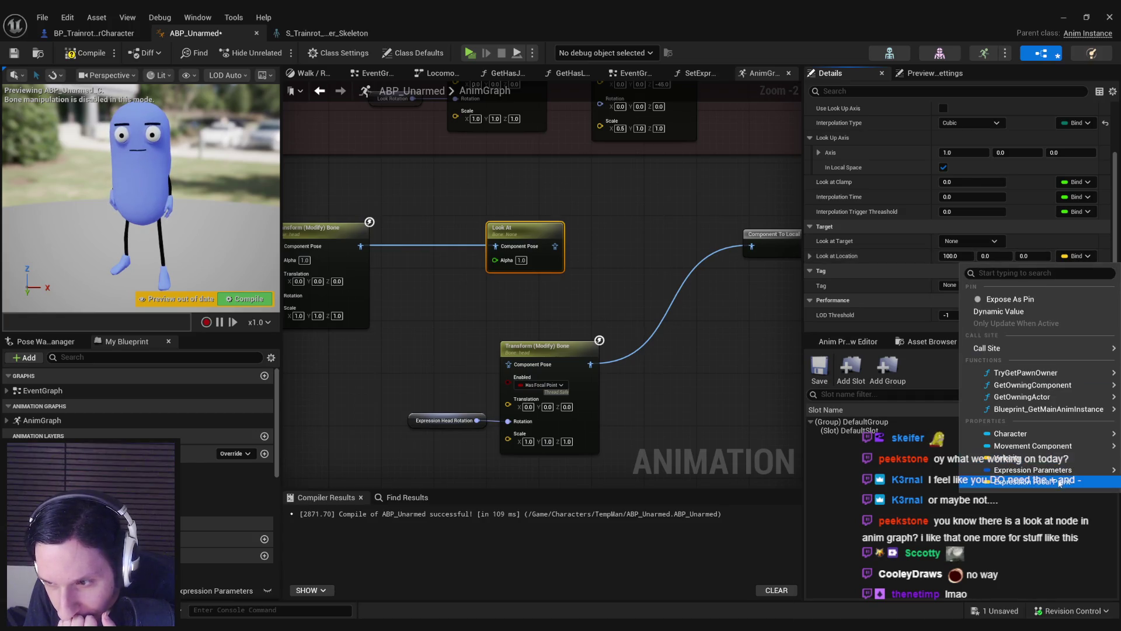
{"action": "left_click", "coordinate": [1031, 481]}
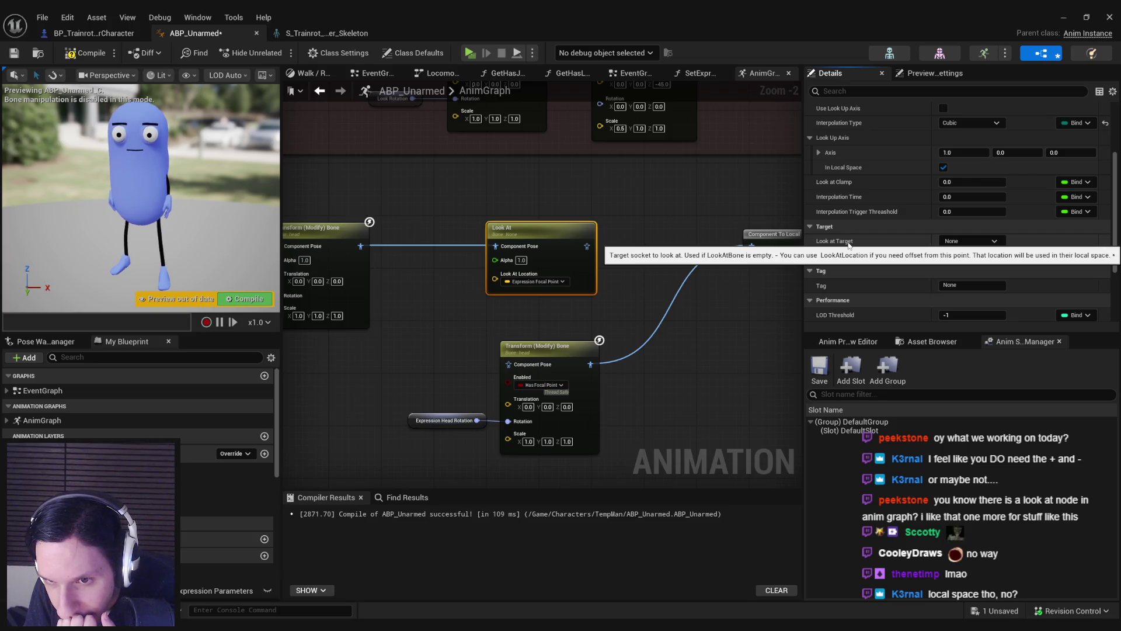
{"action": "left_click", "coordinate": [974, 241]}
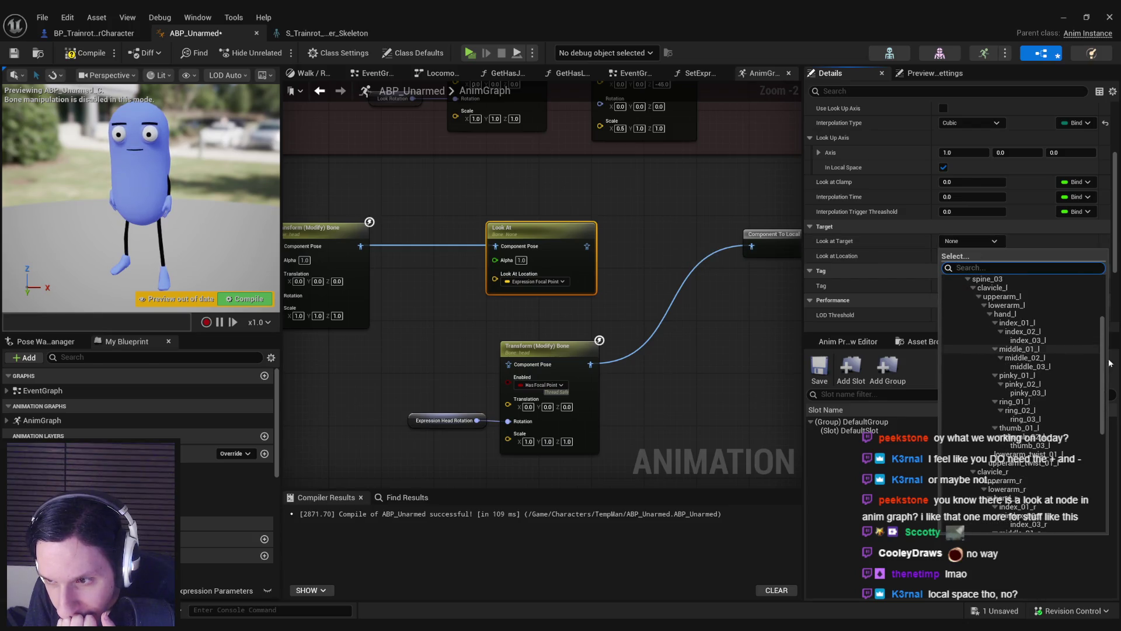
{"action": "left_click", "coordinate": [834, 243]}
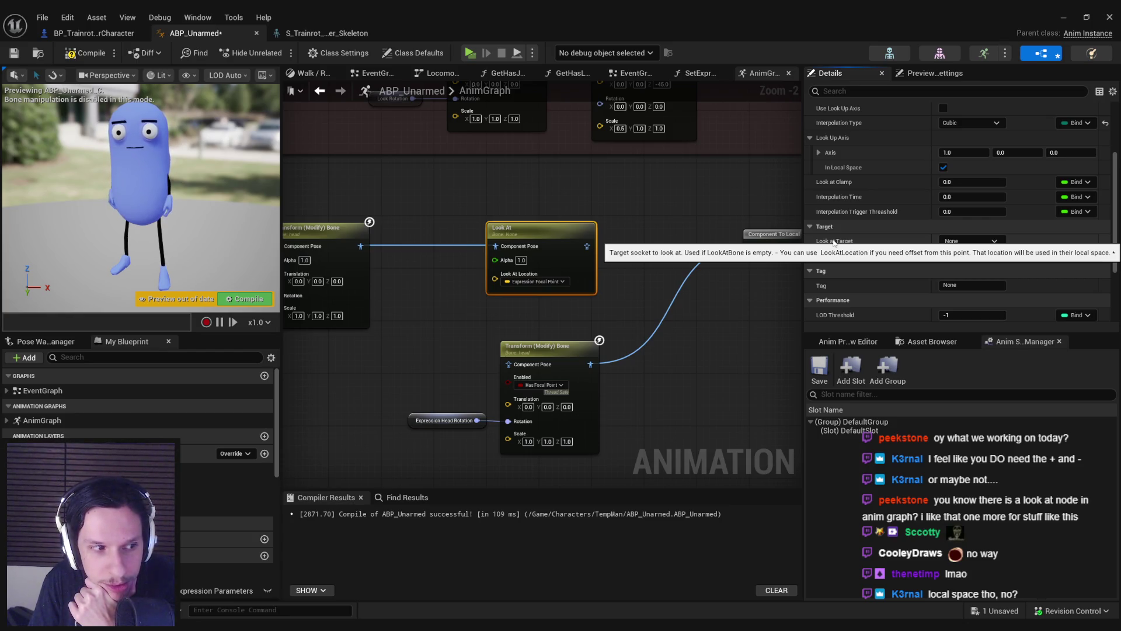
{"action": "left_click_drag", "start_coordinate": [587, 247], "coordinate": [748, 247]}
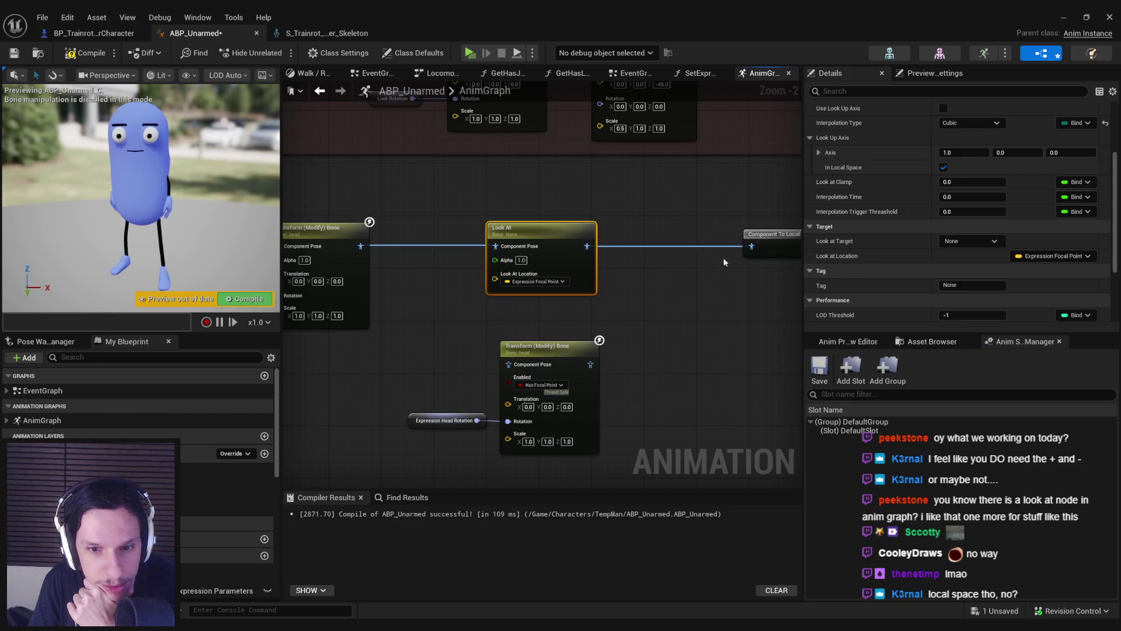
Step: Compile and save ABP_Unarmed
{"action": "left_click", "coordinate": [633, 289]}
{"action": "left_click", "coordinate": [85, 52]}
{"action": "left_click", "coordinate": [21, 54]}
Step: Set the Look At node's Bone to Modify to head
{"action": "left_click", "coordinate": [539, 224]}
{"action": "scroll", "coordinate": [986, 230], "scroll_direction": "up", "scroll_amount": 3}
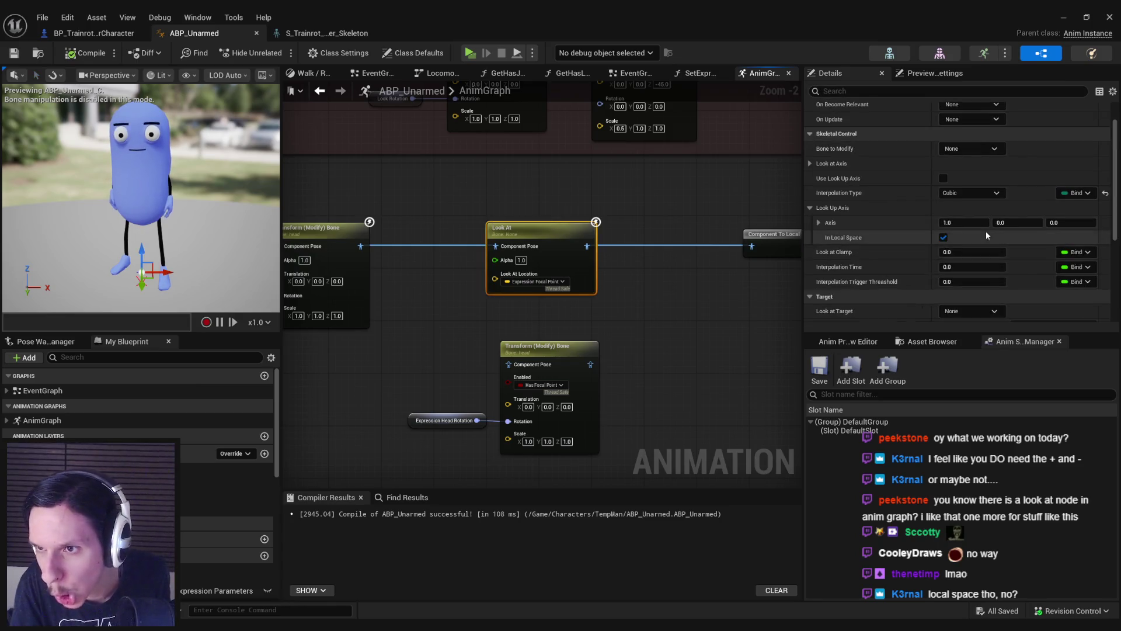
{"action": "left_click", "coordinate": [959, 186]}
{"action": "scroll", "coordinate": [989, 336], "scroll_direction": "down", "scroll_amount": 10}
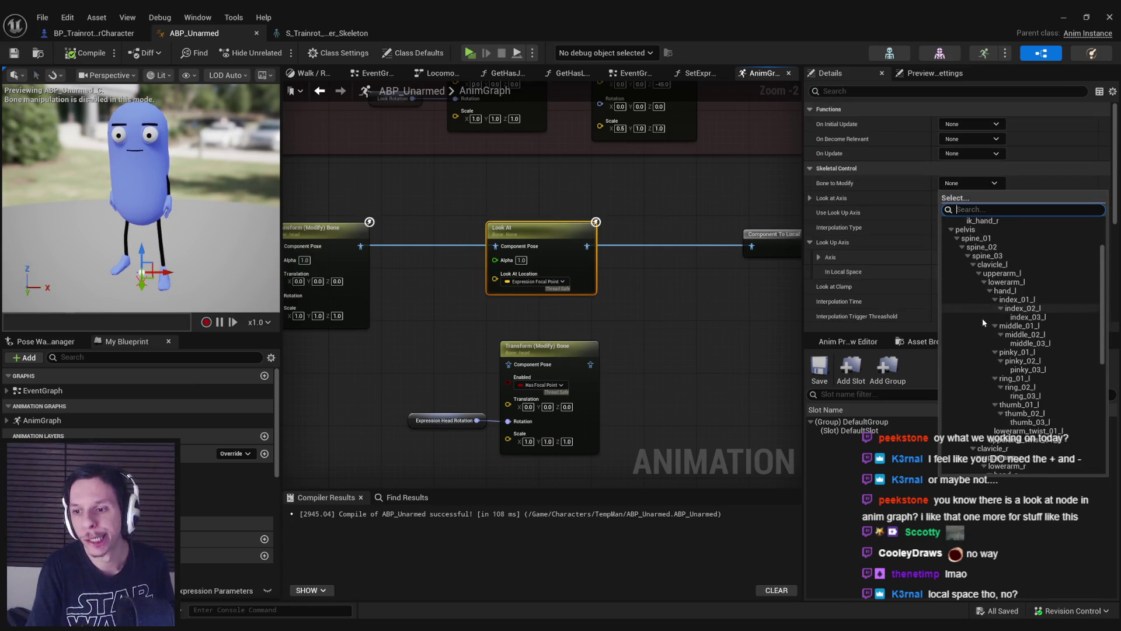
{"action": "scroll", "coordinate": [988, 336], "scroll_direction": "down", "scroll_amount": 3}
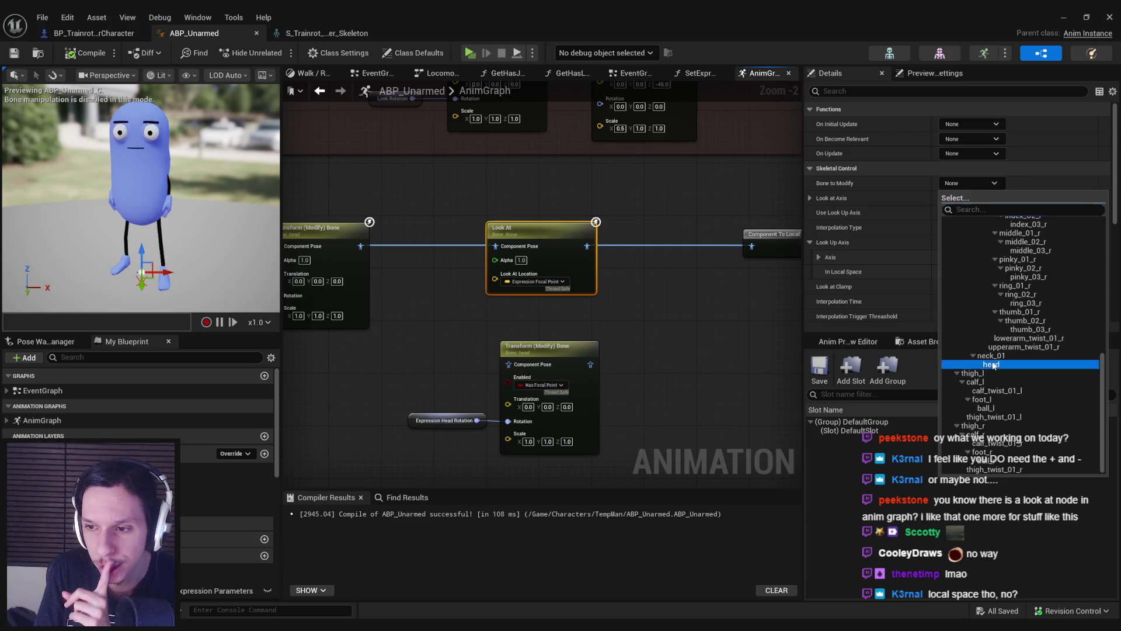
{"action": "left_click", "coordinate": [993, 361]}
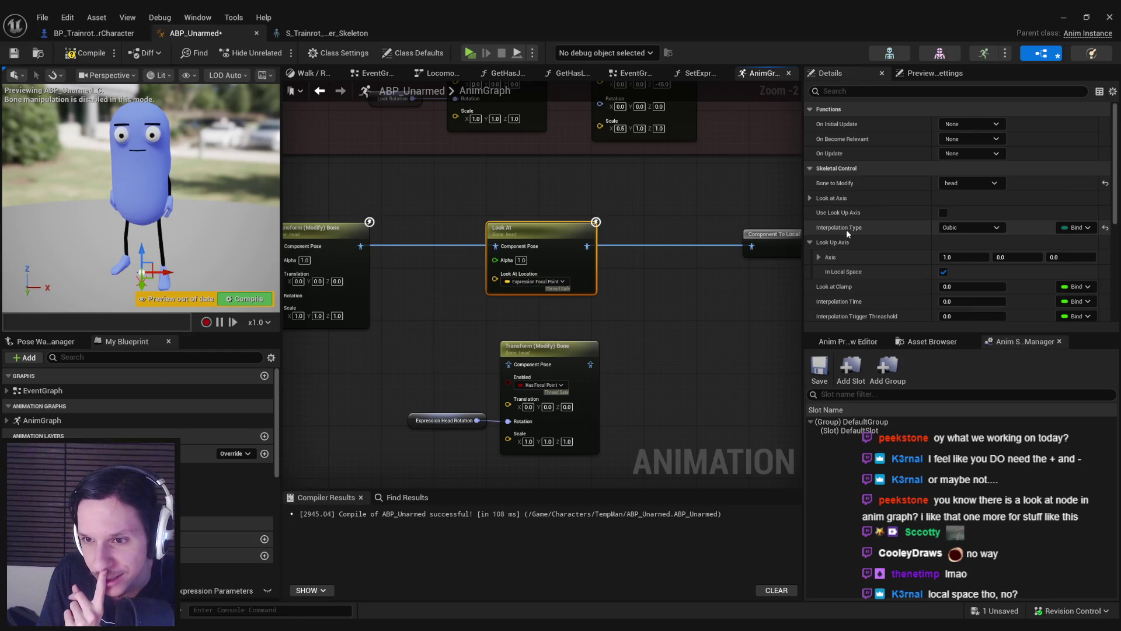
Step: Switch Look At to Linear interpolation, recompile, and orbit the preview character to check it
{"action": "left_click", "coordinate": [961, 227]}
{"action": "left_click", "coordinate": [951, 239]}
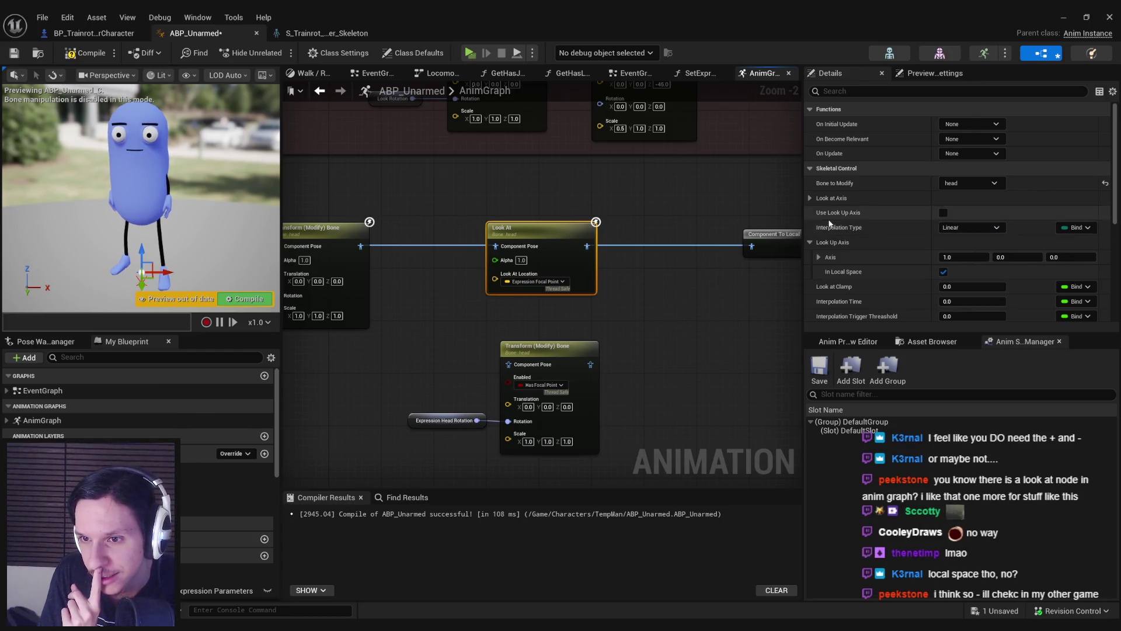
{"action": "scroll", "coordinate": [839, 257], "scroll_direction": "down", "scroll_amount": 3}
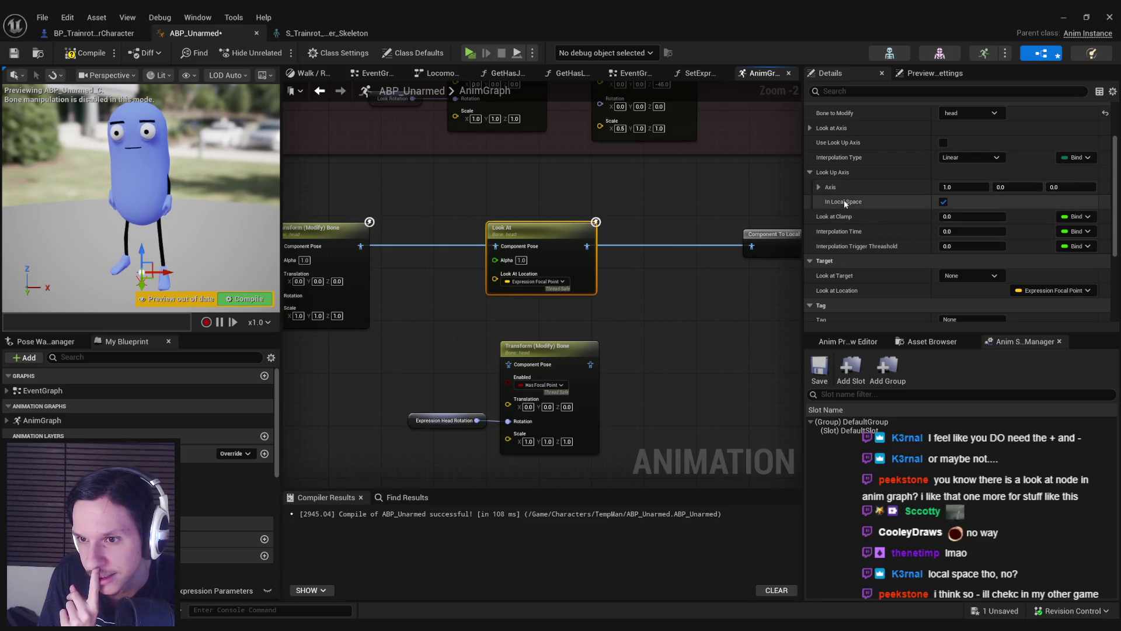
{"action": "left_click", "coordinate": [85, 54]}
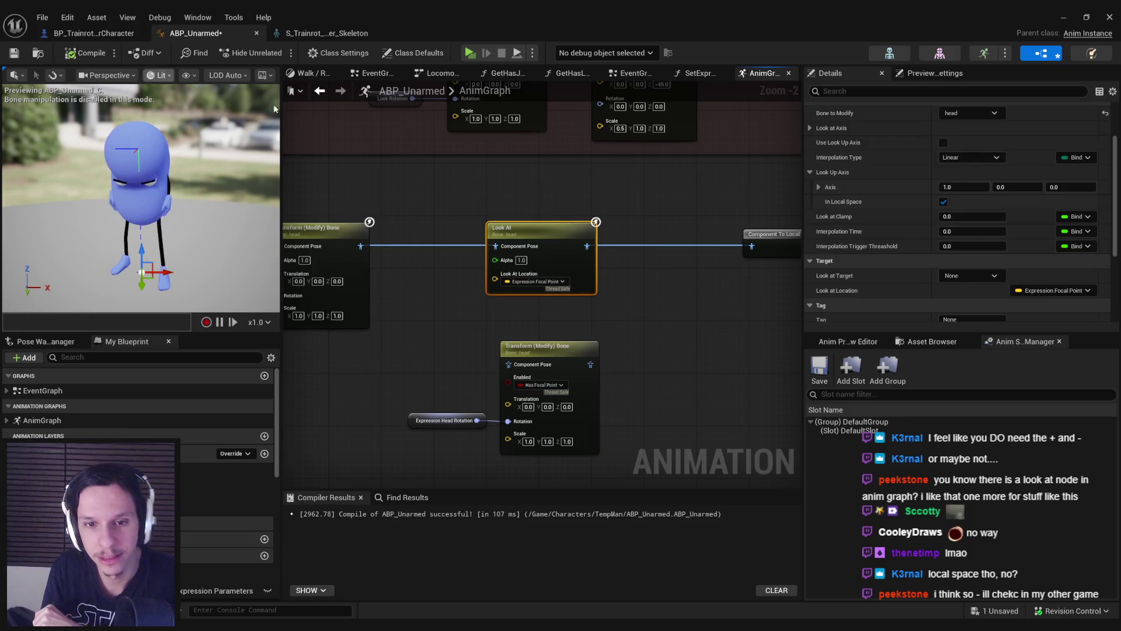
{"action": "left_click_drag", "start_coordinate": [175, 204], "coordinate": [235, 262]}
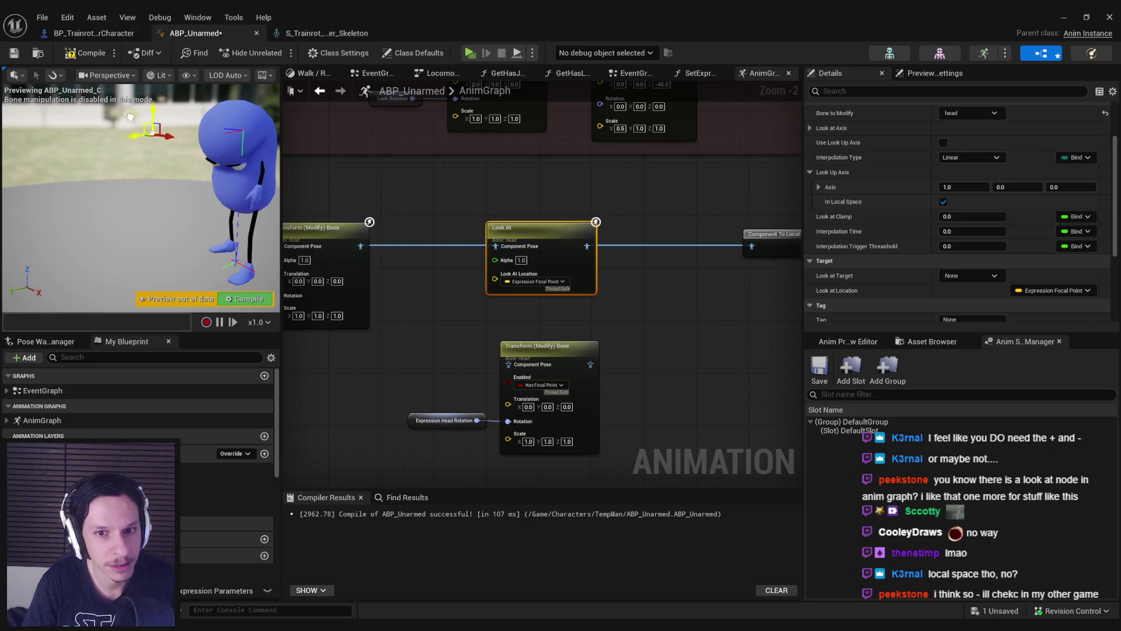
{"action": "left_click_drag", "start_coordinate": [115, 153], "coordinate": [146, 188]}
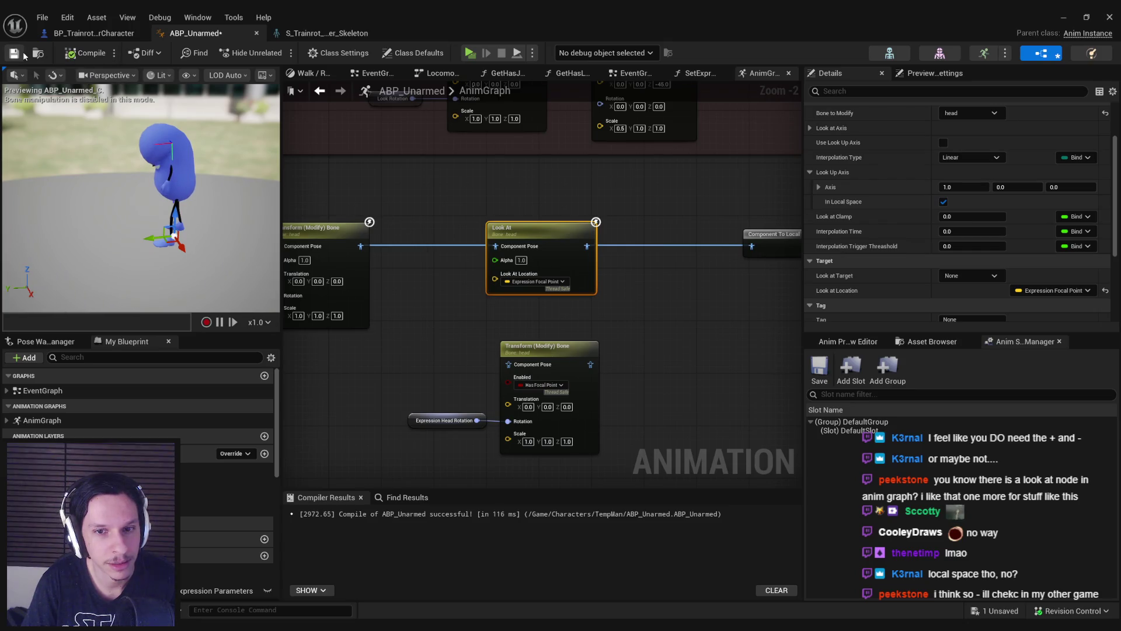
Step: Bind the Look At node's Alpha to Has Focal Point, then minimize the ABP_Unarmed window
{"action": "scroll", "coordinate": [980, 265], "scroll_direction": "down", "scroll_amount": 4}
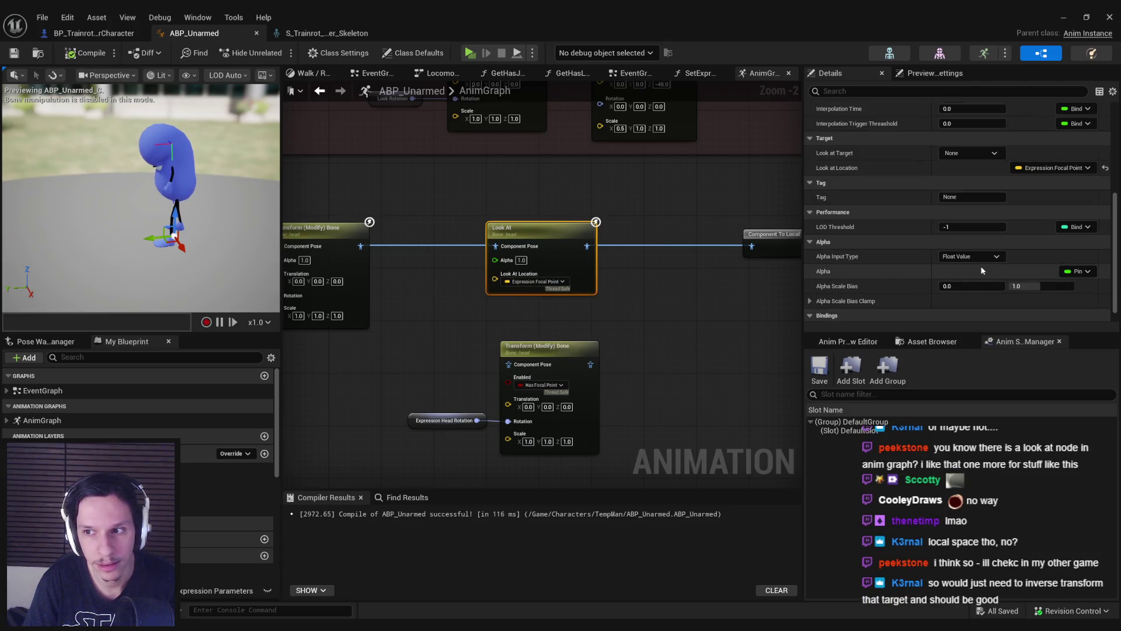
{"action": "left_click", "coordinate": [1078, 271]}
{"action": "mouse_move", "coordinate": [946, 456]}
{"action": "scroll", "coordinate": [917, 463], "scroll_direction": "down", "scroll_amount": 2}
{"action": "scroll", "coordinate": [919, 575], "scroll_direction": "down", "scroll_amount": 3}
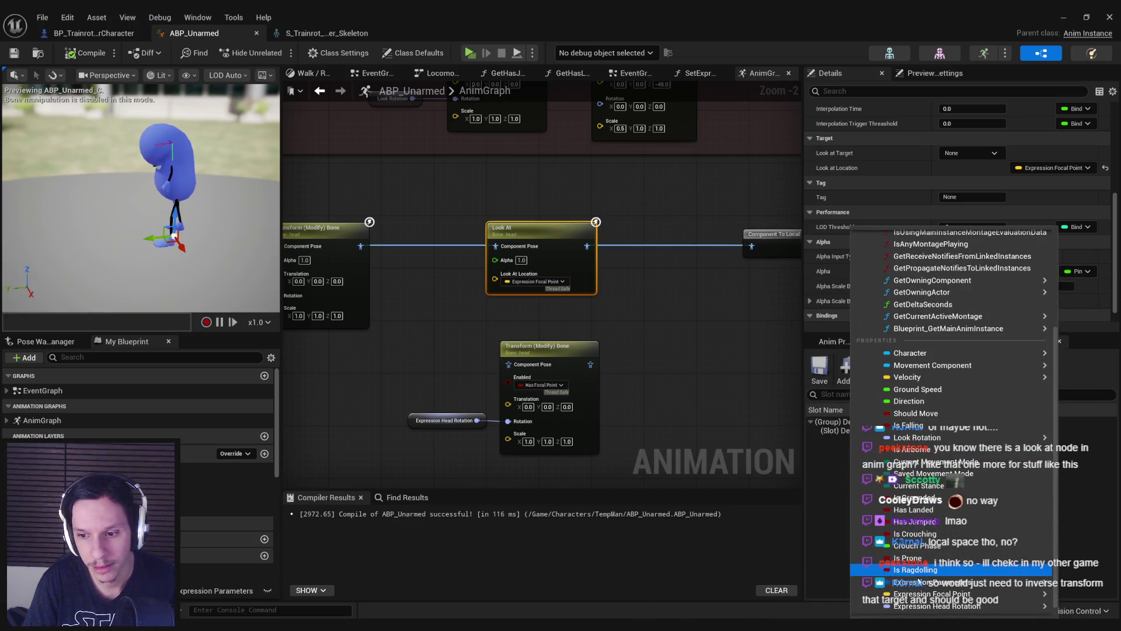
{"action": "scroll", "coordinate": [915, 541], "scroll_direction": "down", "scroll_amount": 1}
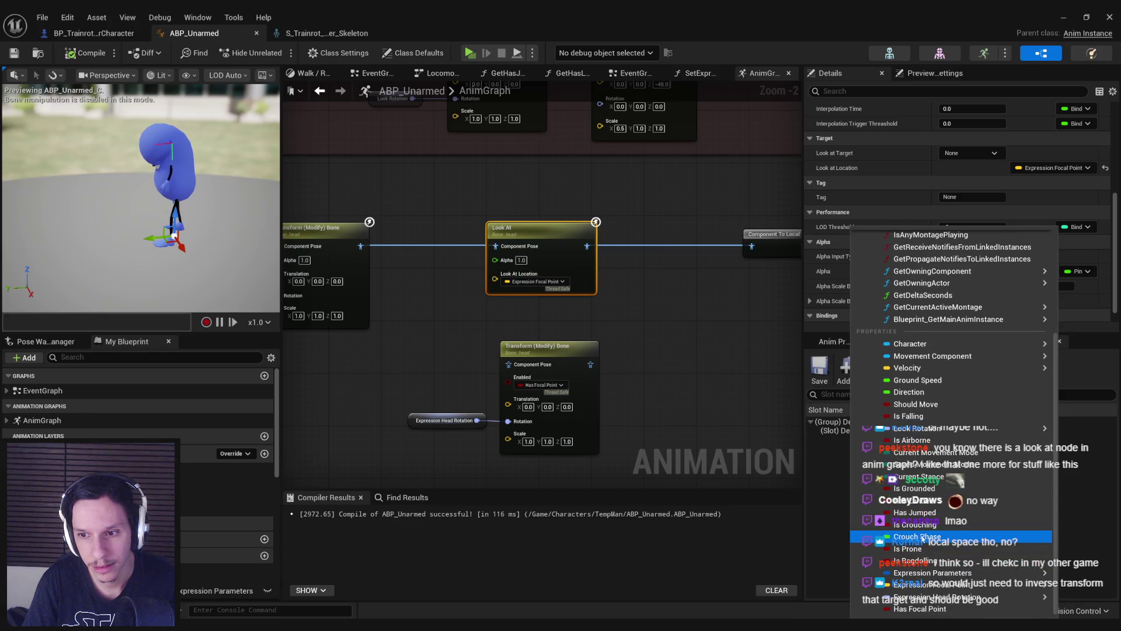
{"action": "left_click", "coordinate": [915, 607]}
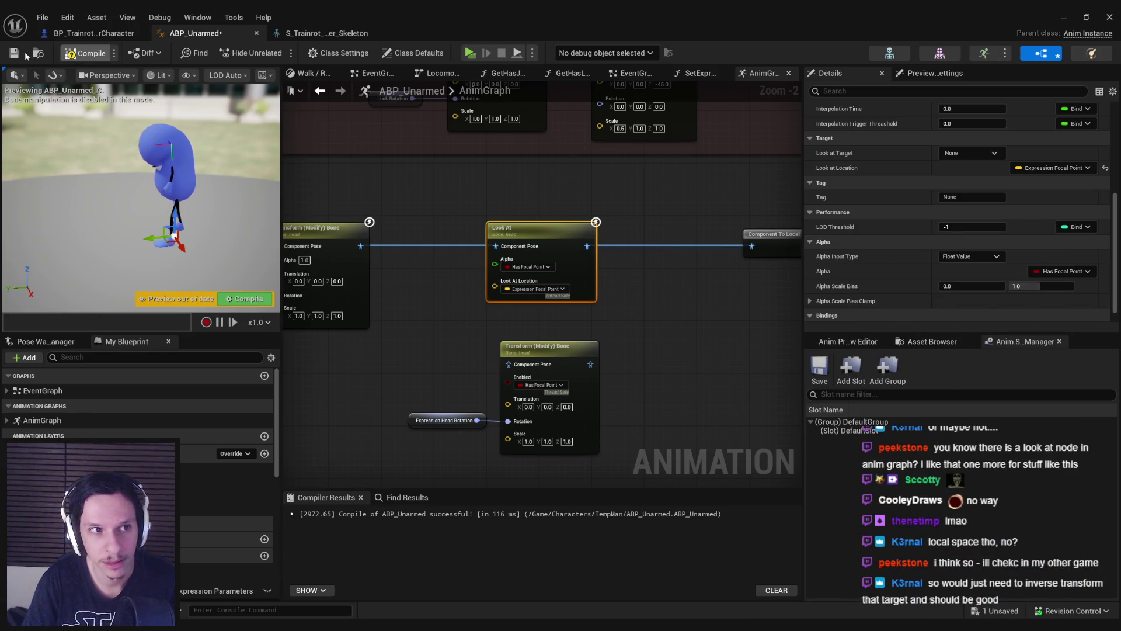
{"action": "left_click", "coordinate": [1064, 18]}
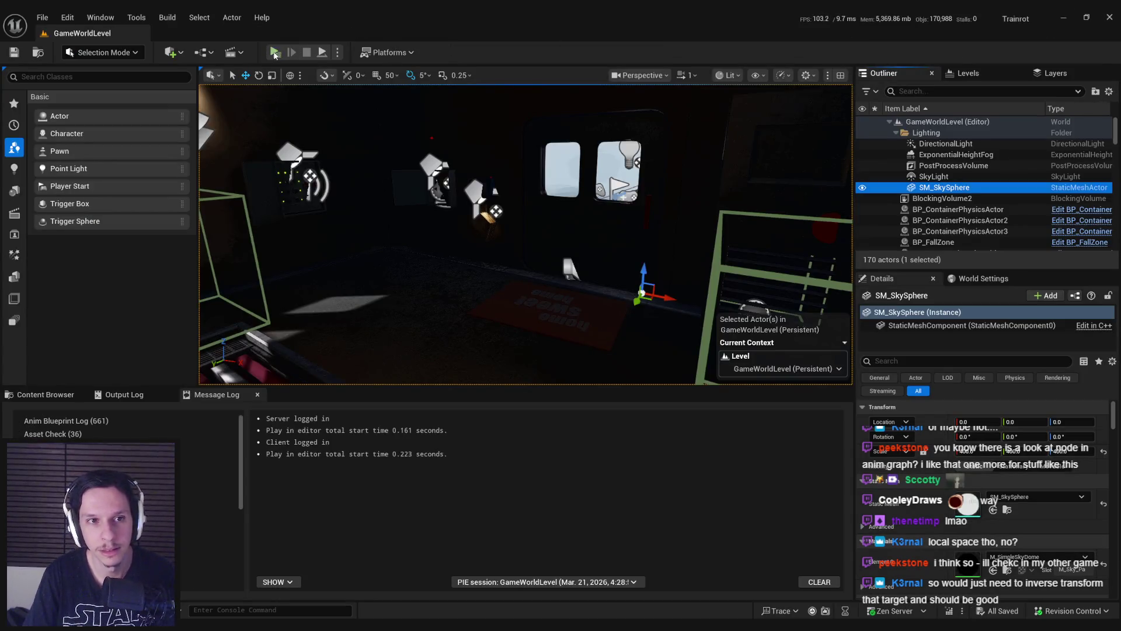
Step: Start the multiplayer PIE session and walk toward and away from the other player twice
{"action": "left_click", "coordinate": [274, 53]}
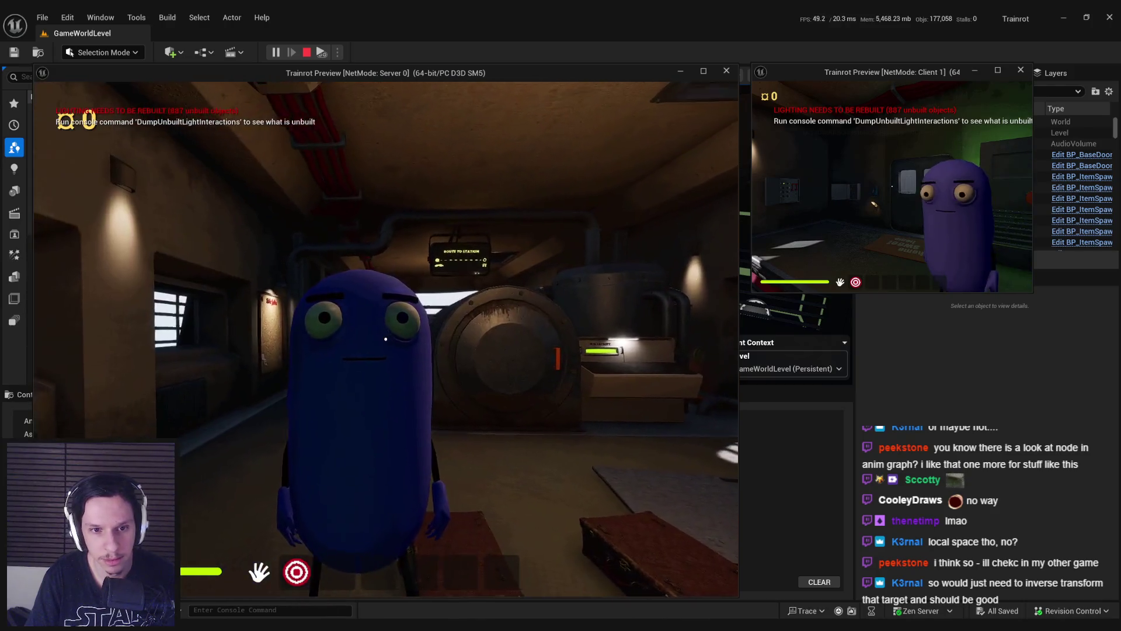
{"action": "key", "text": "w"}
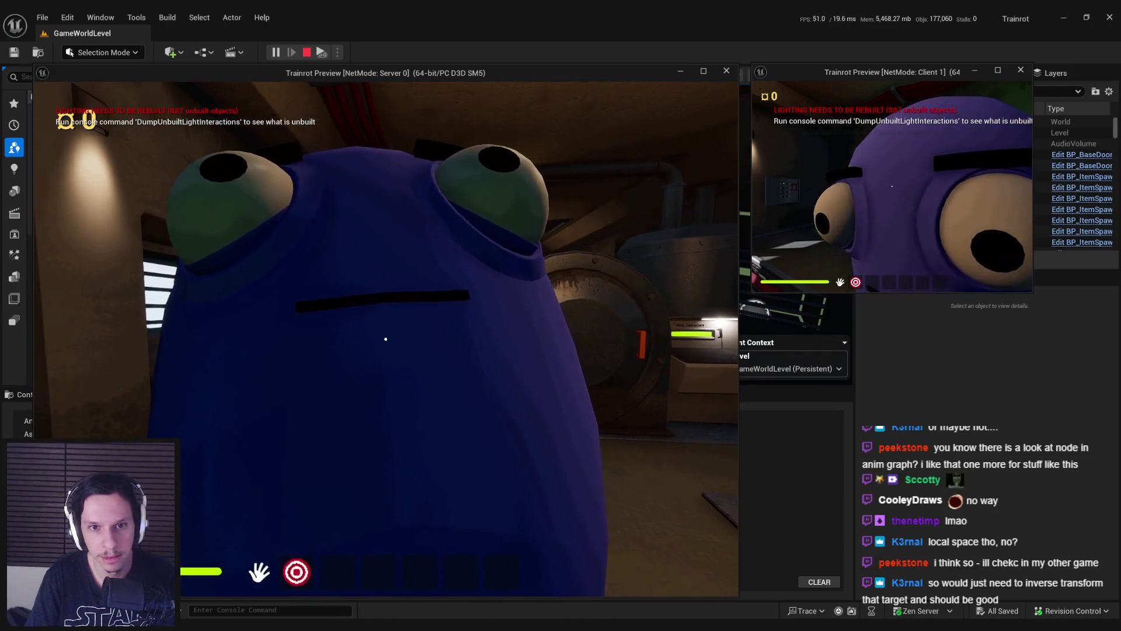
{"action": "key", "text": "s"}
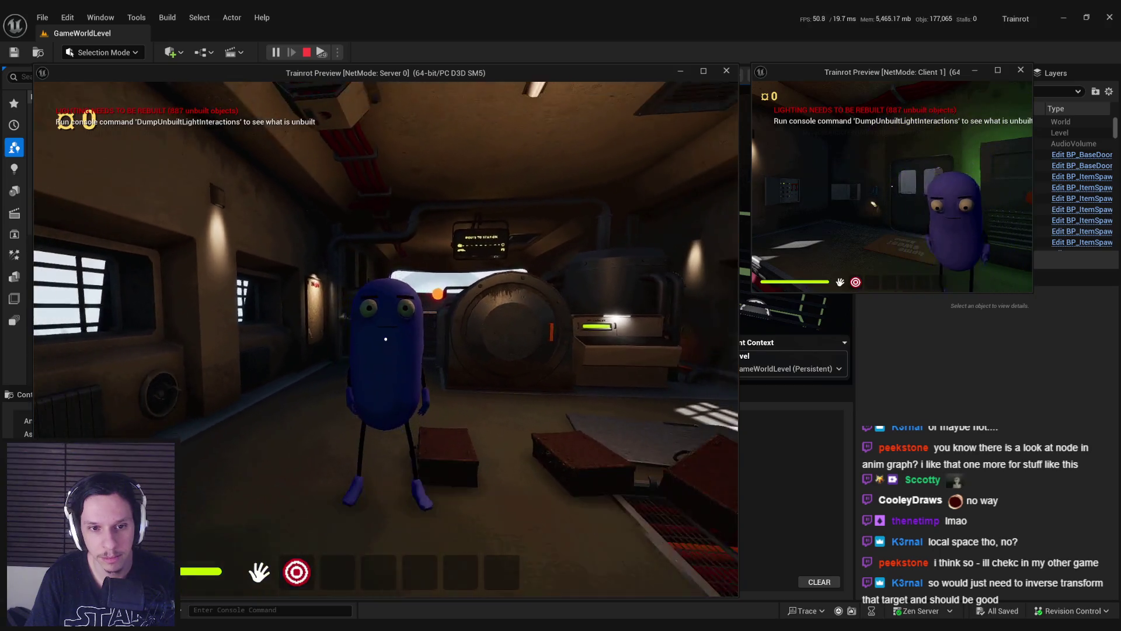
{"action": "key", "text": "w"}
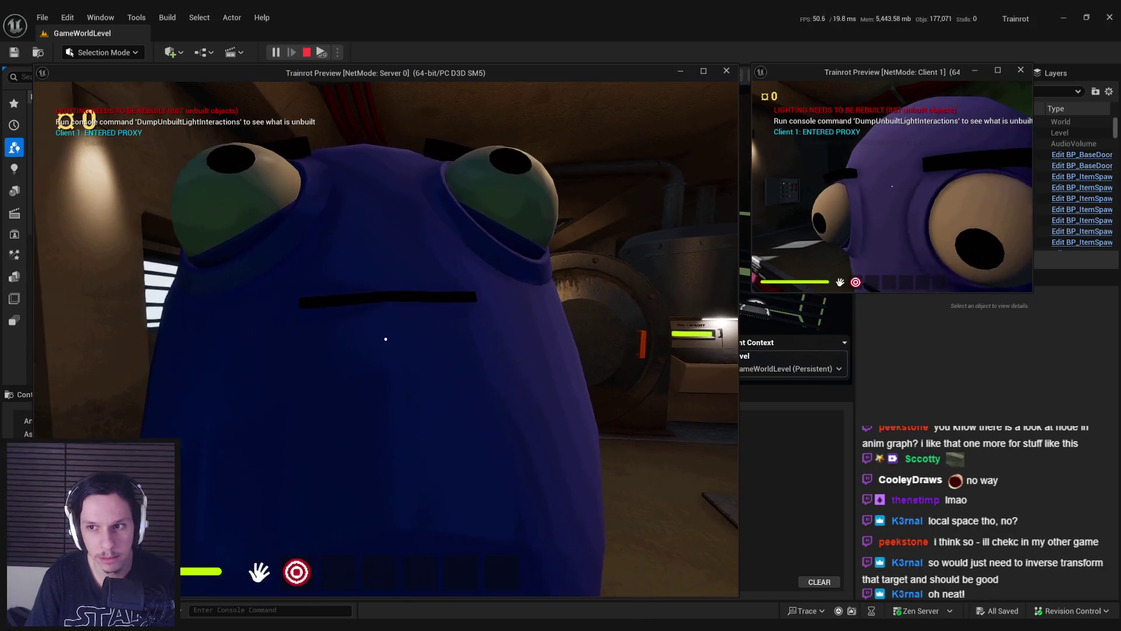
{"action": "key", "text": "s"}
Step: Use the debug camera to view both characters together, then stop PIE
{"action": "key", "text": "semicolon"}
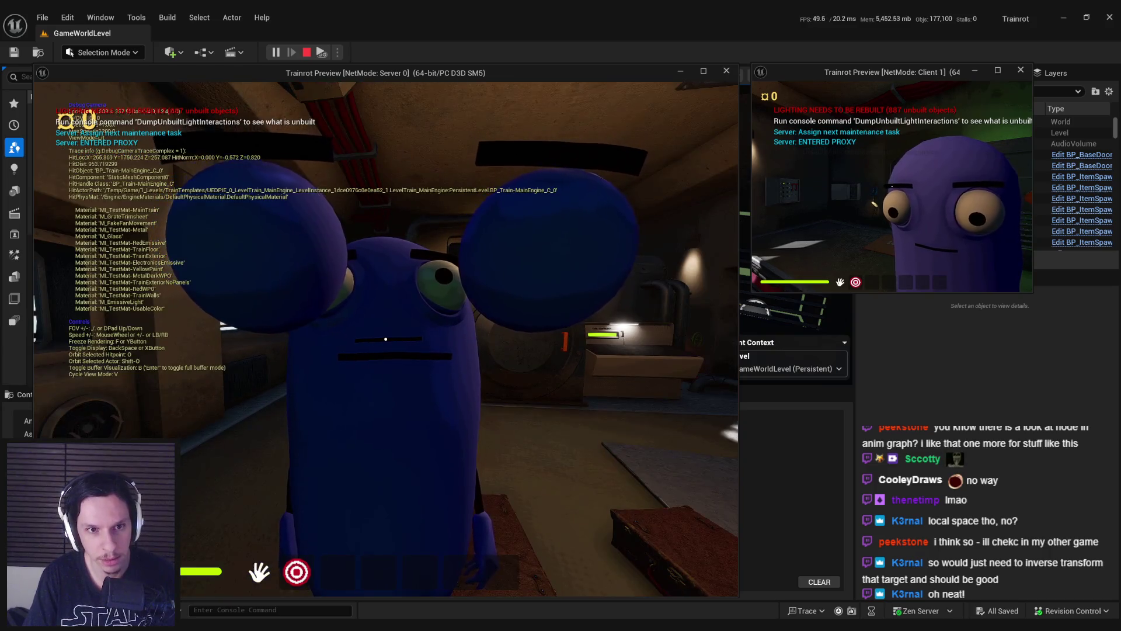
{"action": "key", "text": "w"}
{"action": "key", "text": "s"}
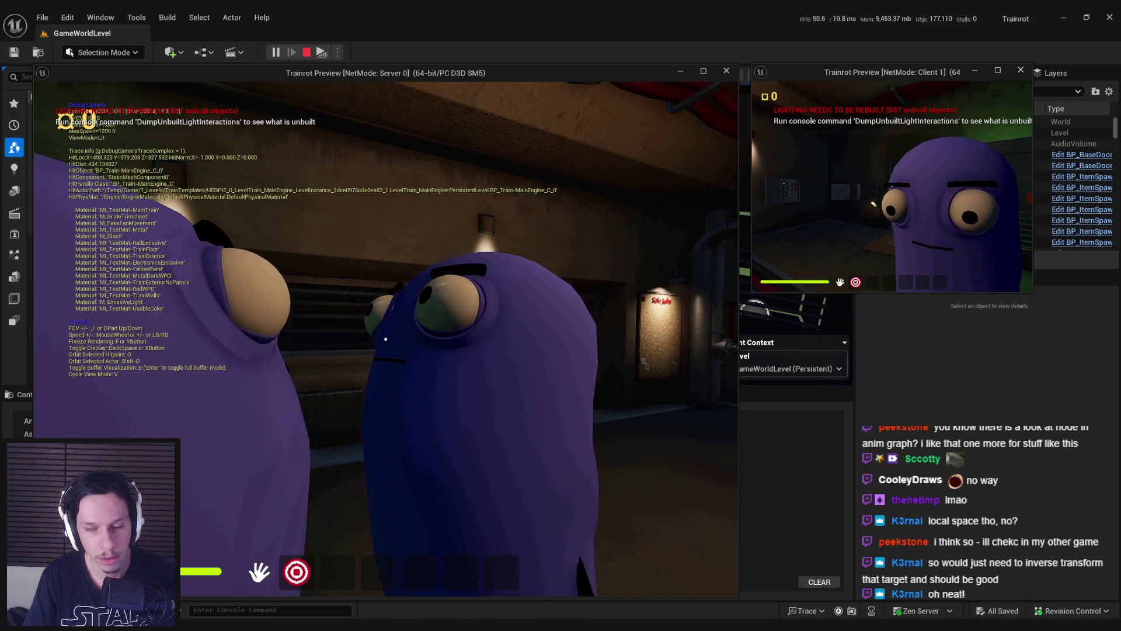
{"action": "key", "text": "semicolon"}
{"action": "key", "text": "Escape"}
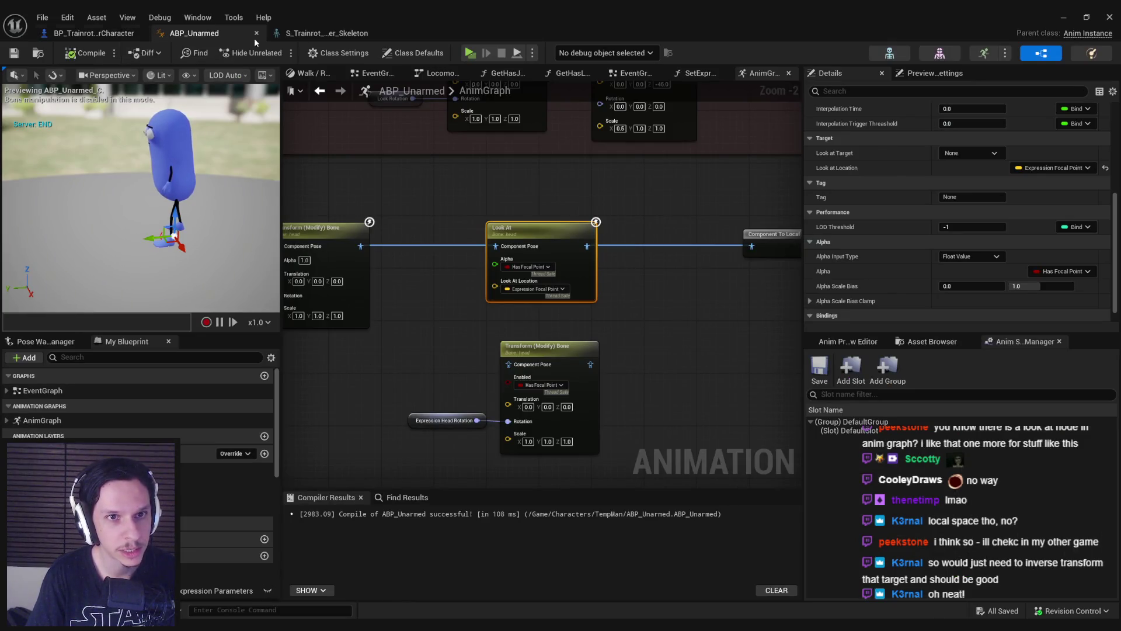
Step: Move the FocusPoint socket back inside the head in the skeleton editor
{"action": "left_click", "coordinate": [324, 33]}
{"action": "scroll", "coordinate": [122, 426], "scroll_direction": "down", "scroll_amount": 10}
{"action": "scroll", "coordinate": [122, 426], "scroll_direction": "down", "scroll_amount": 1}
{"action": "left_click", "coordinate": [121, 507]}
{"action": "key", "text": "f"}
{"action": "scroll", "coordinate": [560, 332], "scroll_direction": "down", "scroll_amount": 2}
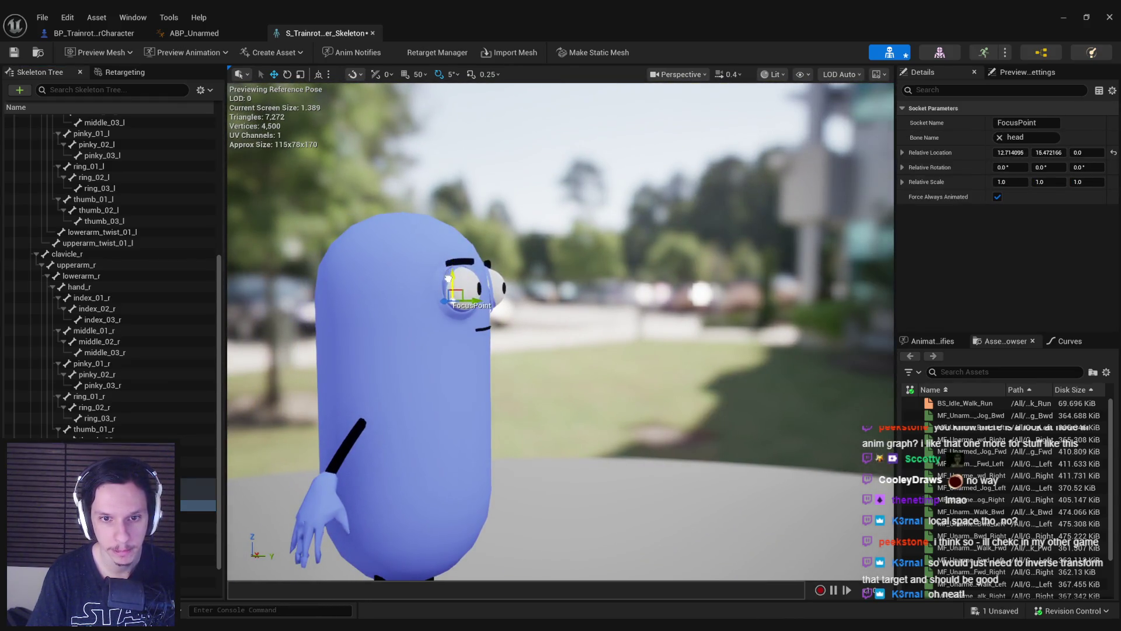
{"action": "mouse_move", "coordinate": [531, 311]}
{"action": "left_mouse_down"}
{"action": "mouse_move", "coordinate": [643, 311]}
{"action": "mouse_move", "coordinate": [531, 311]}
{"action": "left_mouse_up"}
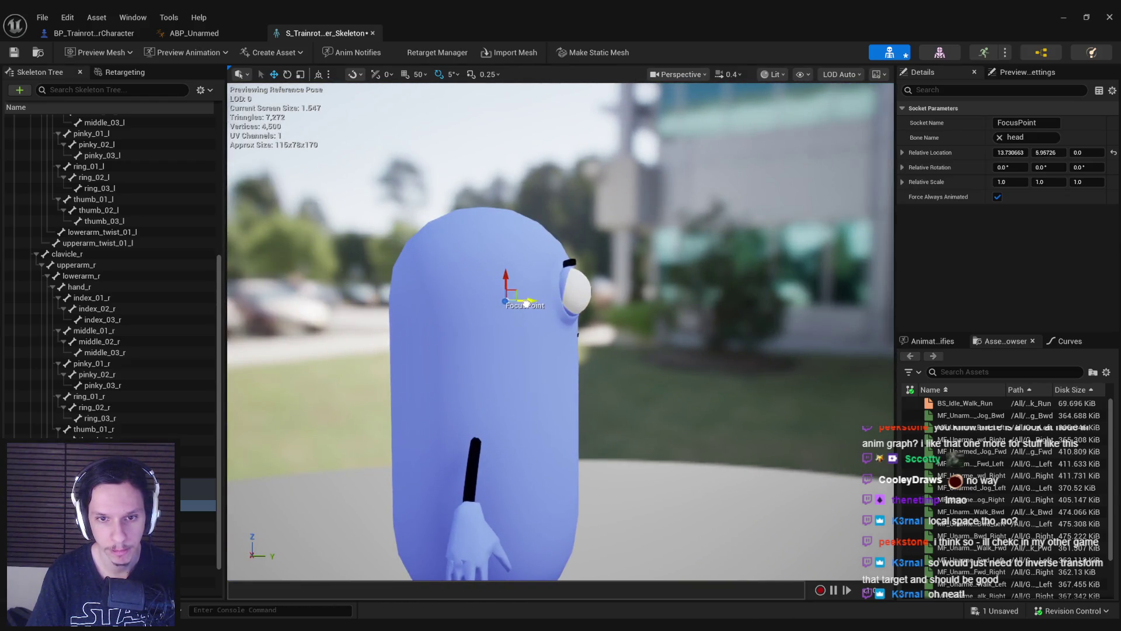
Step: Save the skeleton and start a new multiplayer play session from the level editor
{"action": "key", "text": "ctrl+s"}
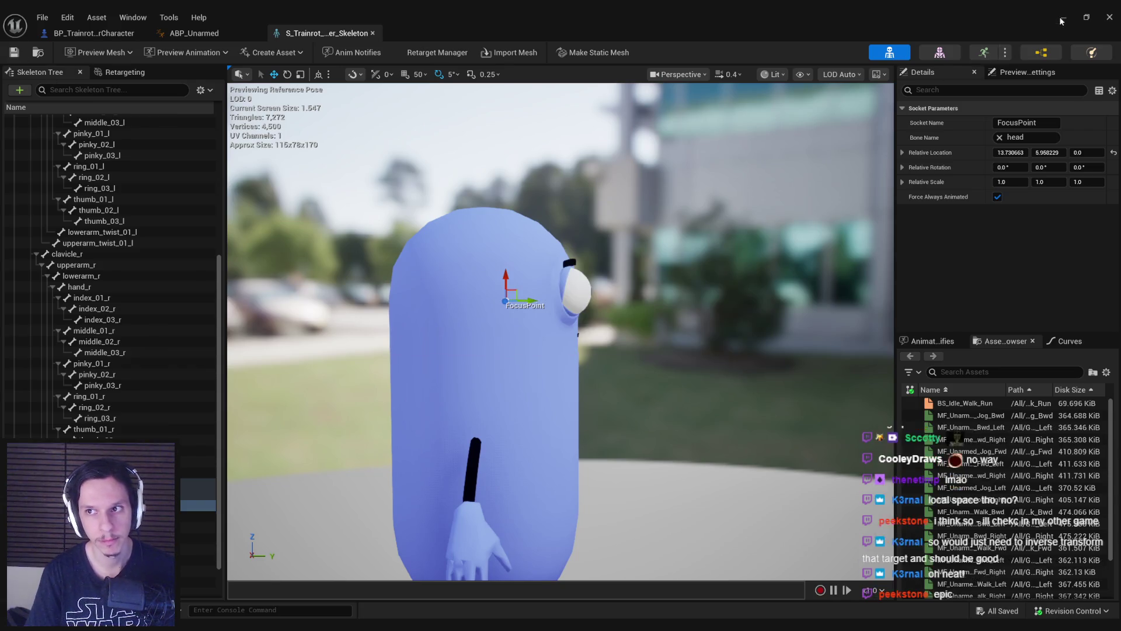
{"action": "key", "text": "alt+Tab"}
{"action": "left_click", "coordinate": [276, 53]}
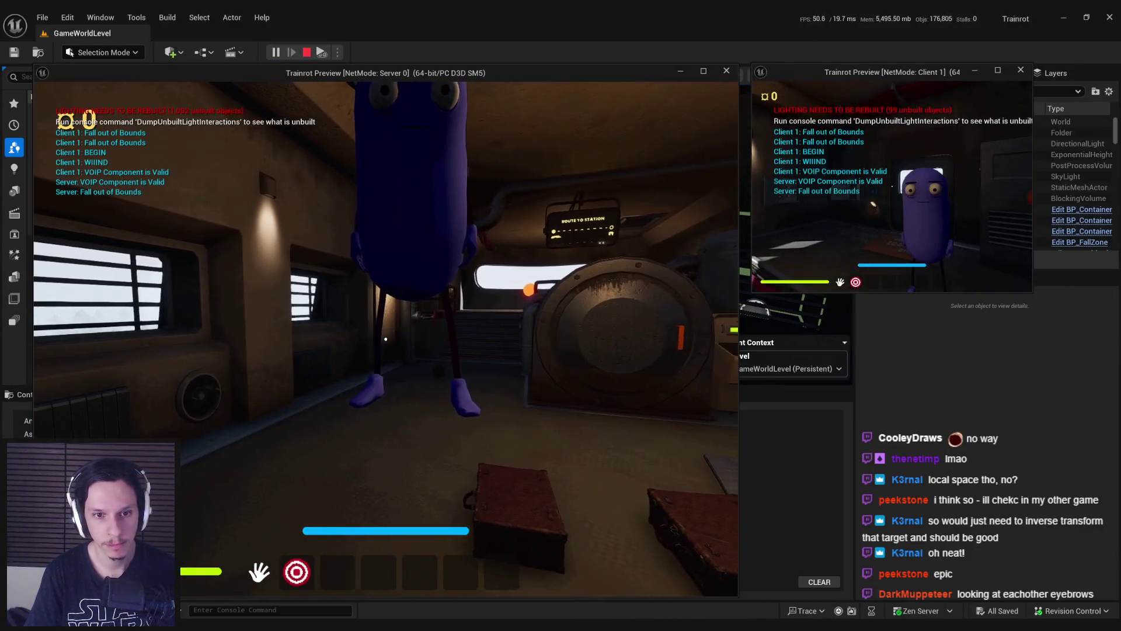
Step: Walk toward, away from and around the other character to watch head tracking, then stop PIE
{"action": "key", "text": "s"}
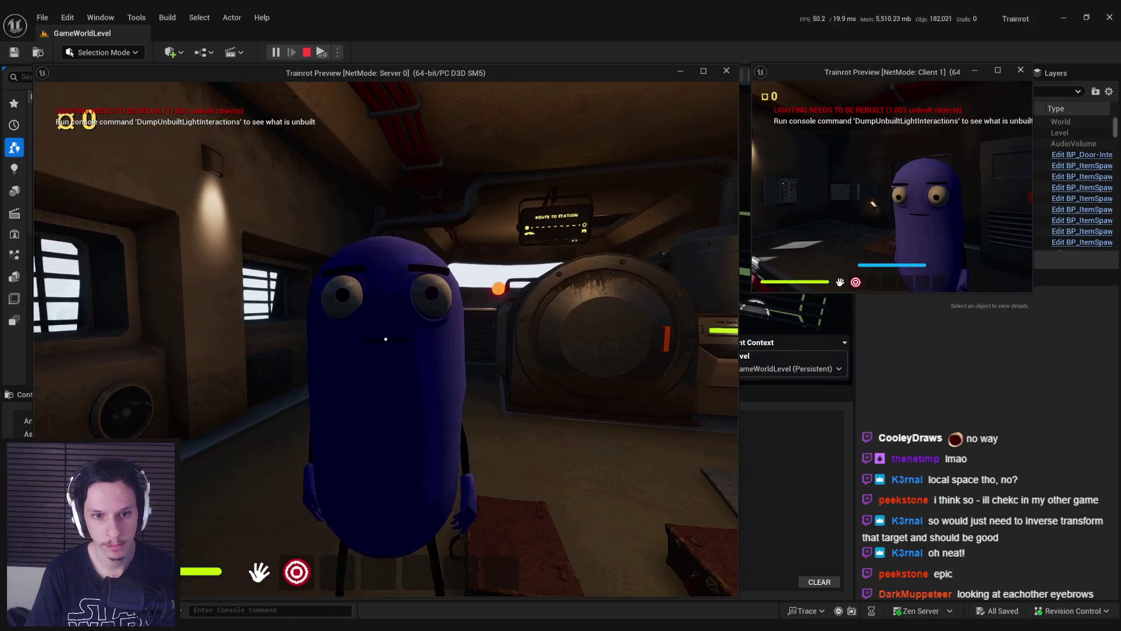
{"action": "key", "text": "w"}
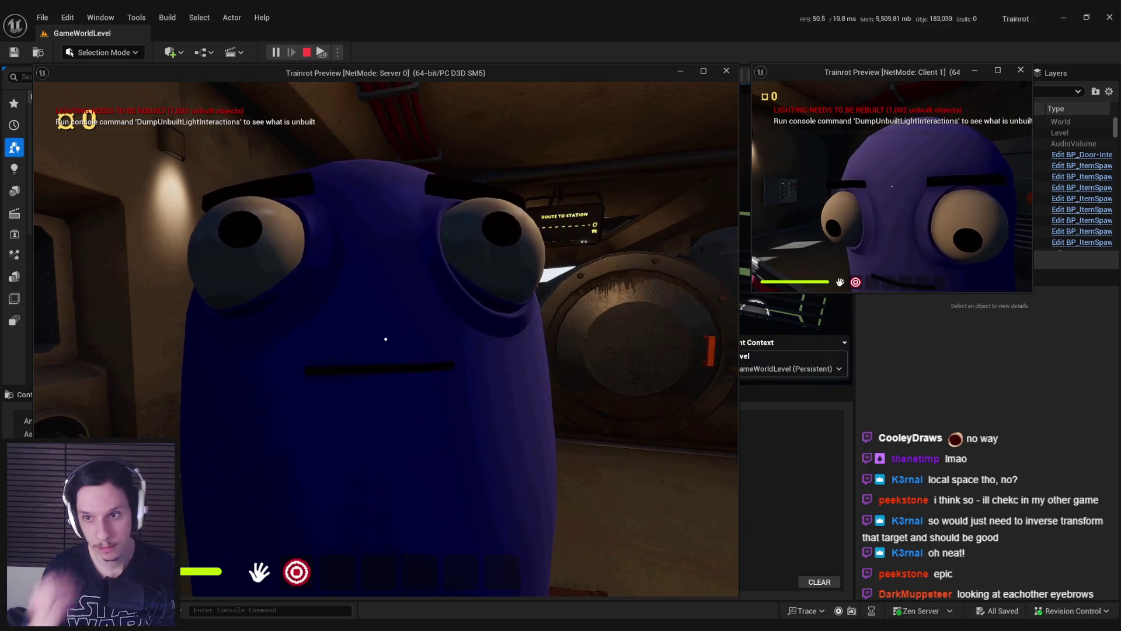
{"action": "key", "text": "s"}
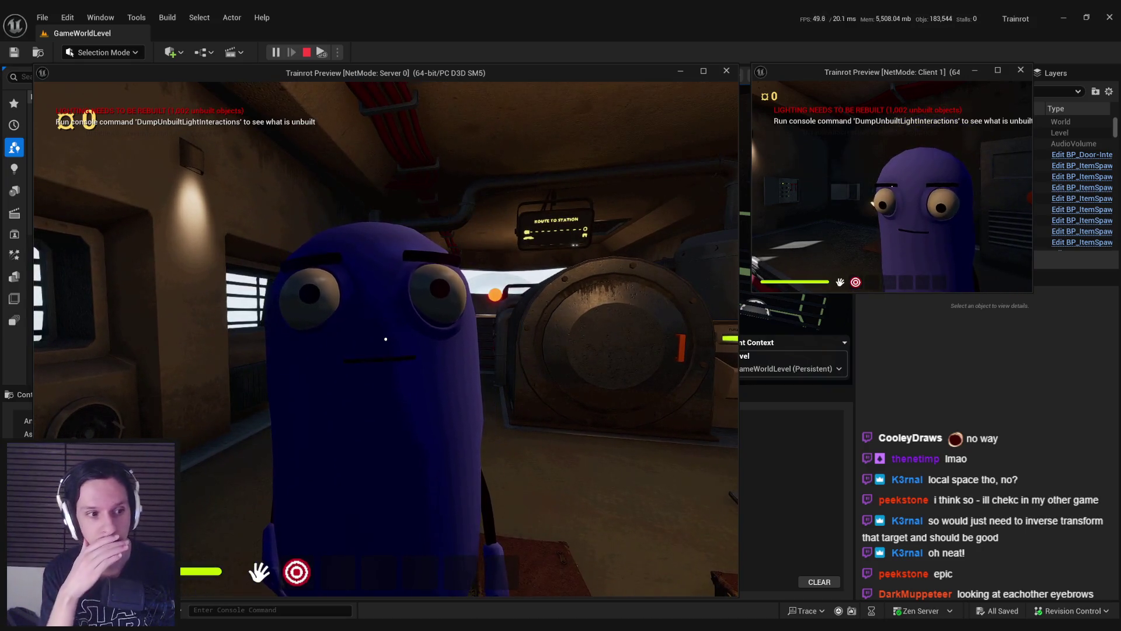
{"action": "key", "text": "s"}
{"action": "key", "text": "w"}
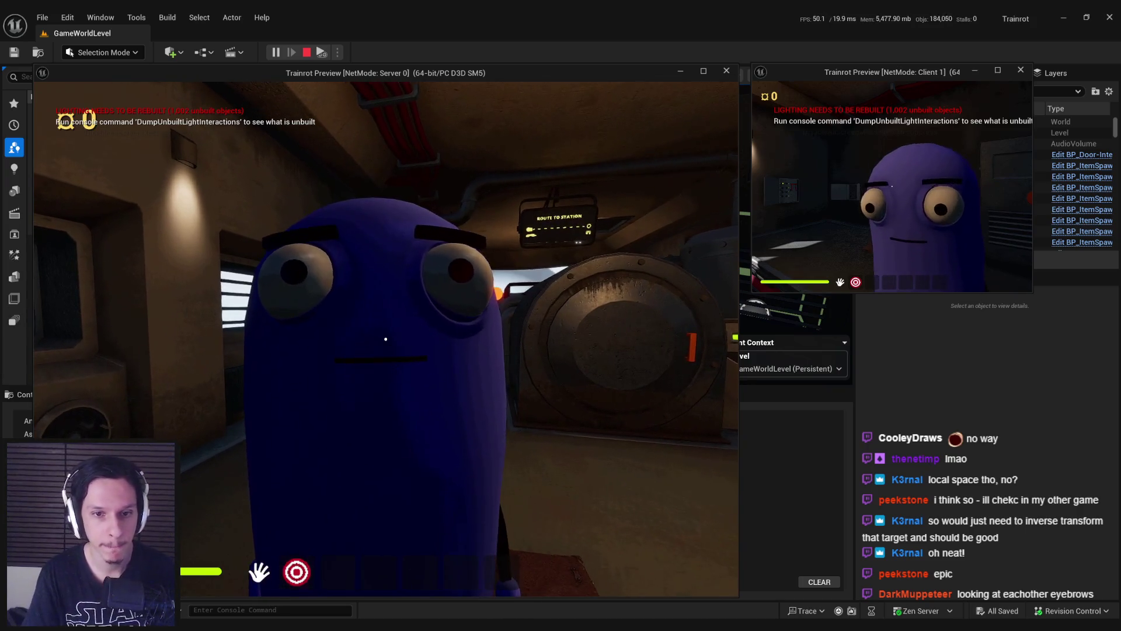
{"action": "key", "text": "d"}
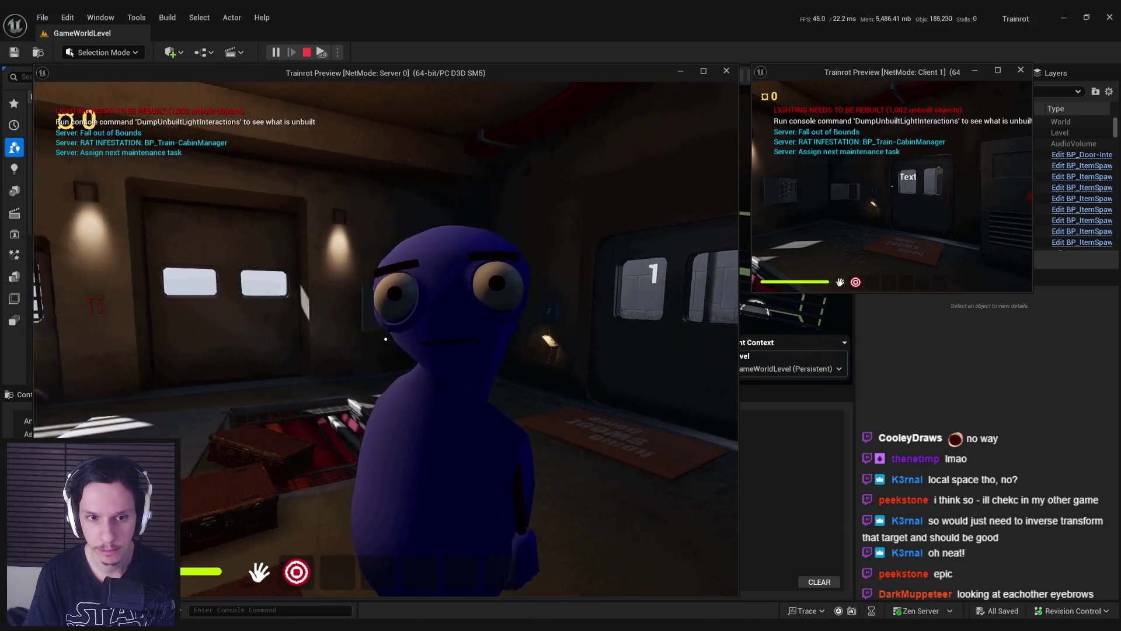
{"action": "key", "text": "s"}
{"action": "key", "text": "s"}
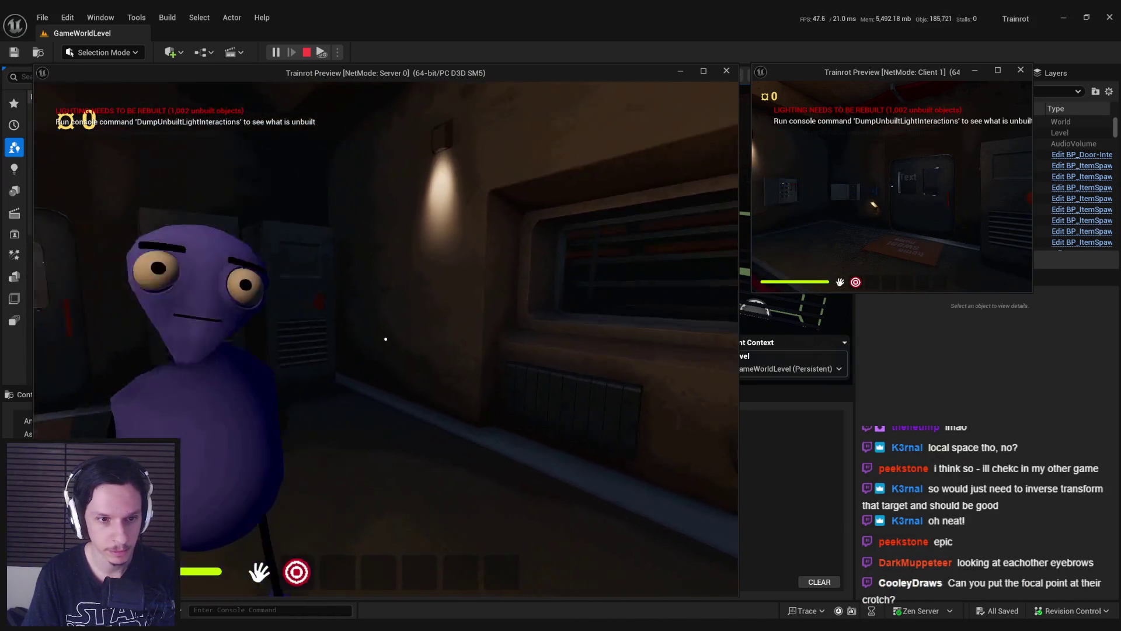
{"action": "key", "text": "d"}
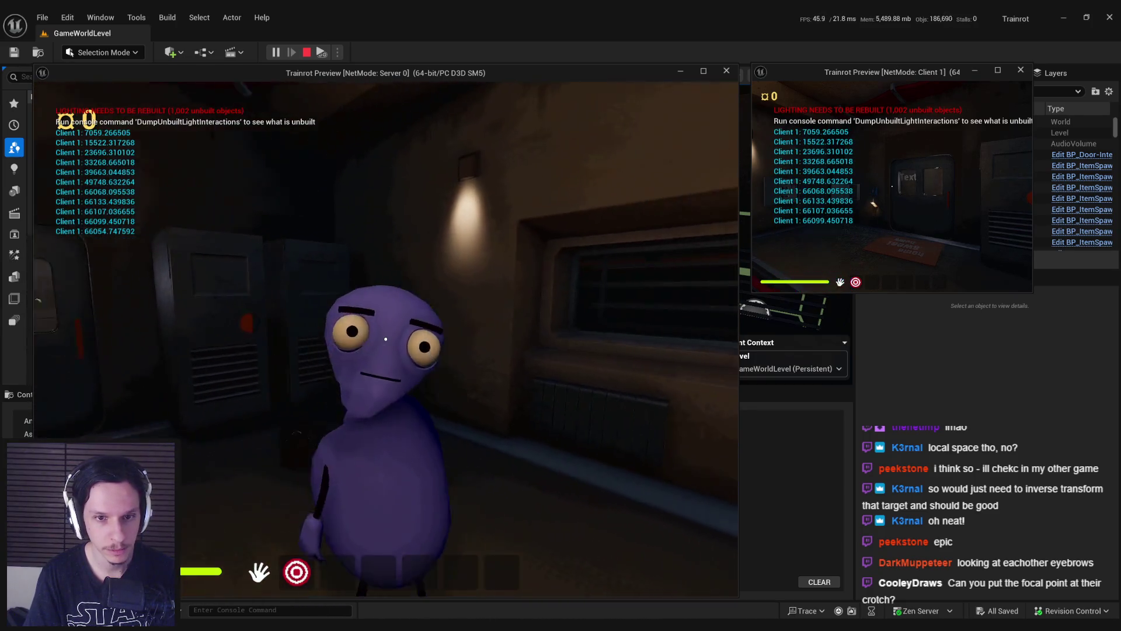
{"action": "key", "text": "alt+Tab"}
{"action": "key", "text": "Escape"}
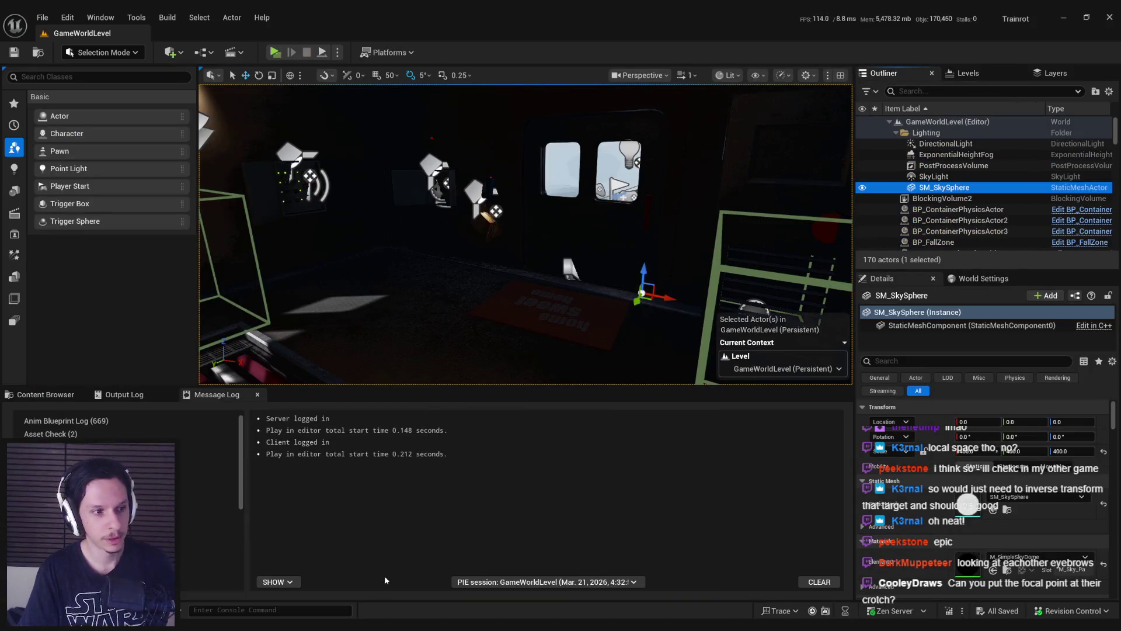
Step: After adjusting the skeleton's FocusPoint socket, select the Look At node in ABP_Unarmed's AnimGraph
{"action": "left_click", "coordinate": [409, 584]}
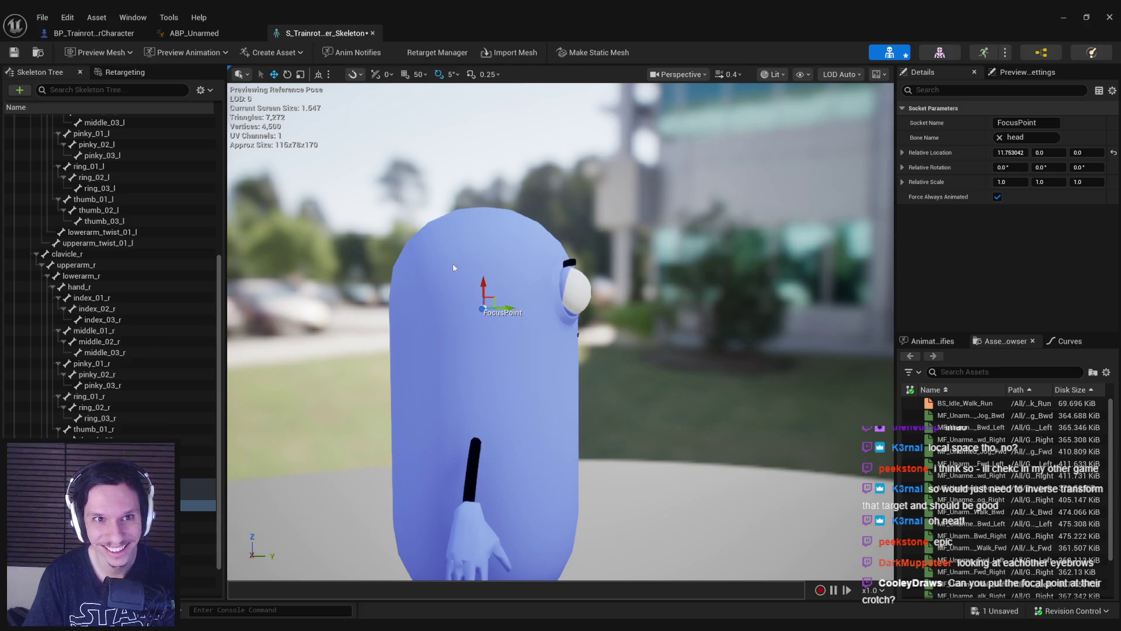
{"action": "left_click", "coordinate": [83, 33]}
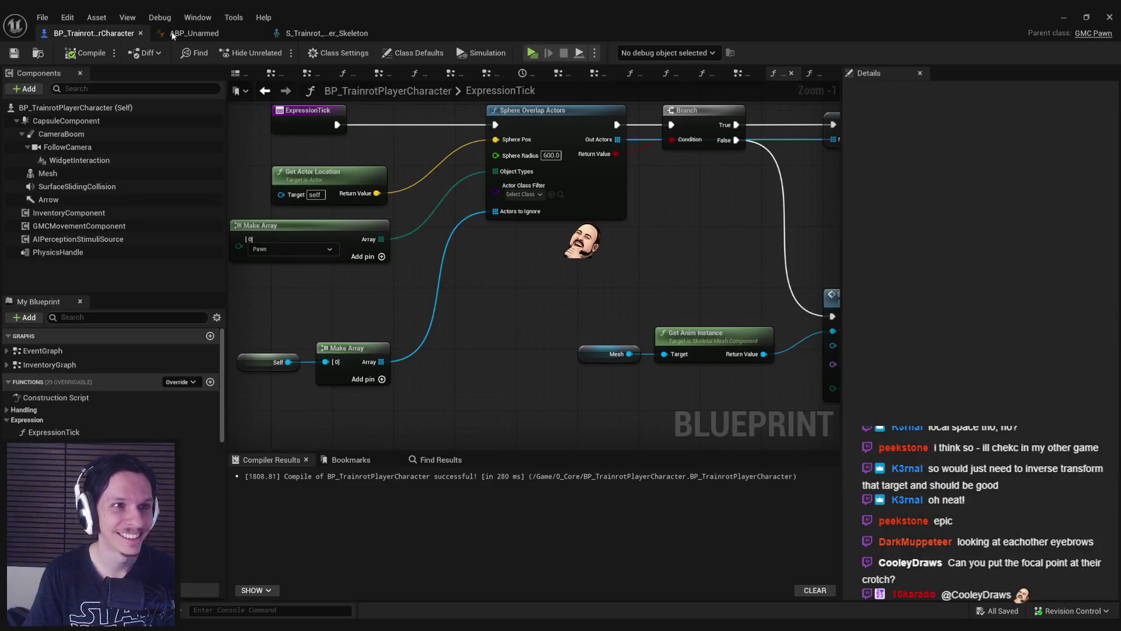
{"action": "left_click", "coordinate": [209, 34]}
{"action": "left_click", "coordinate": [514, 231]}
{"action": "scroll", "coordinate": [898, 273], "scroll_direction": "down", "scroll_amount": 3}
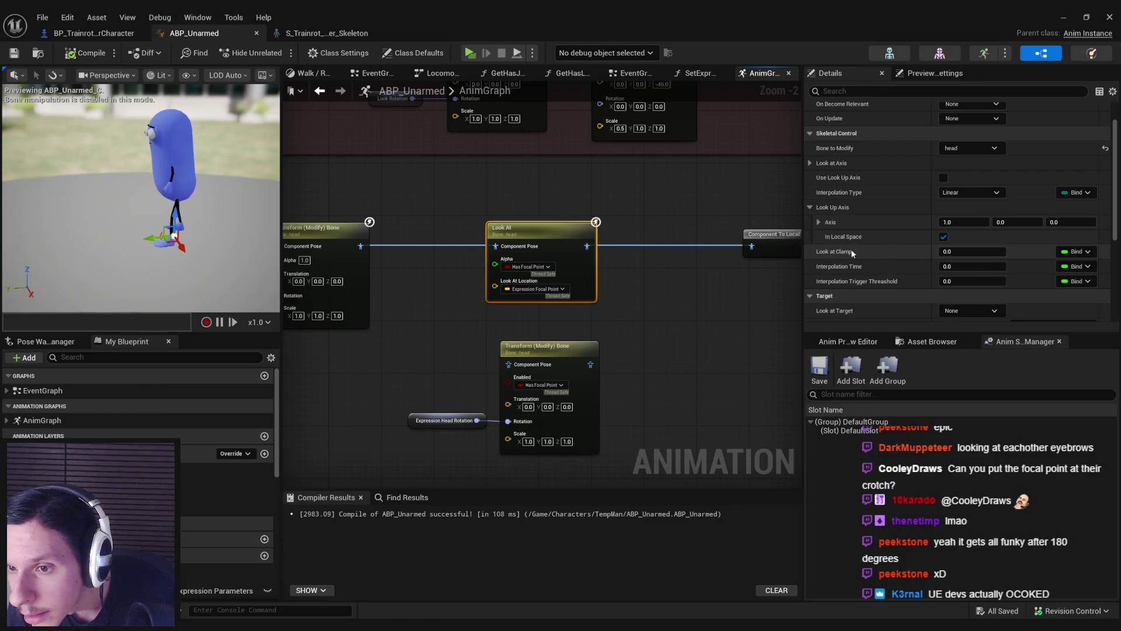
Step: Give Look At a 5 interpolation time, Cubic interpolation and a 45 clamp, then close the editor
{"action": "left_click", "coordinate": [946, 266]}
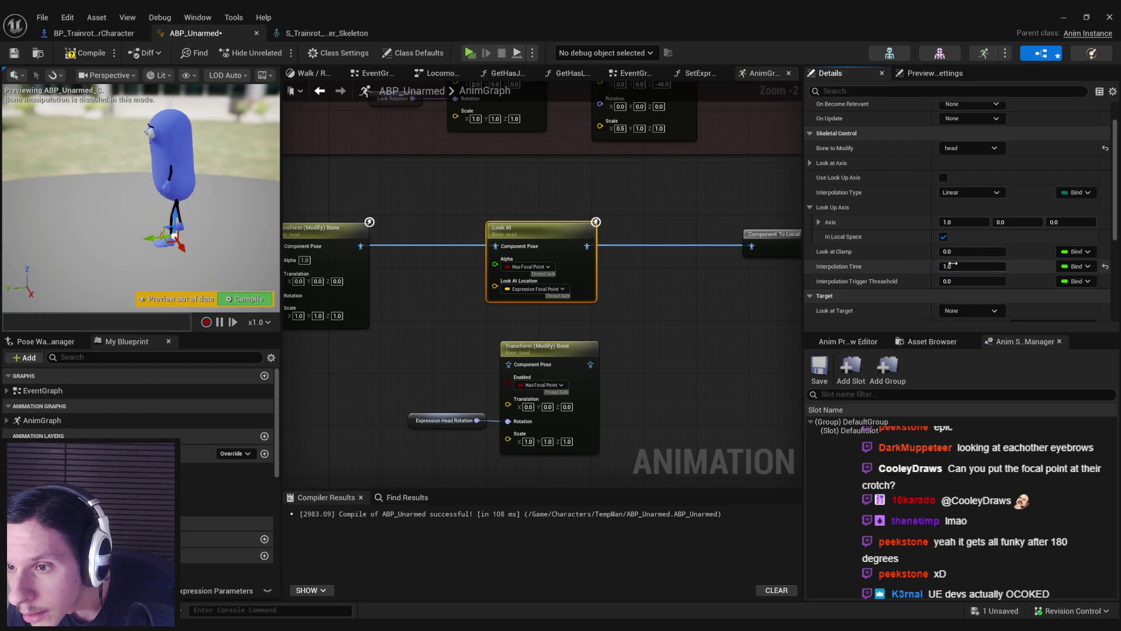
{"action": "type", "text": "5"}
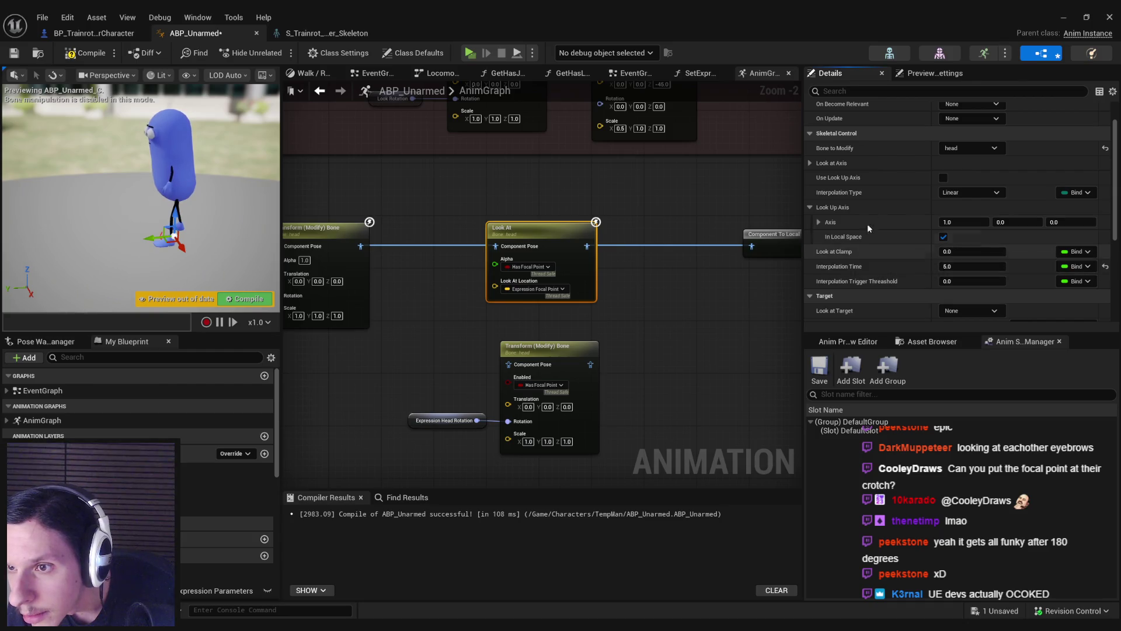
{"action": "left_click", "coordinate": [966, 211]}
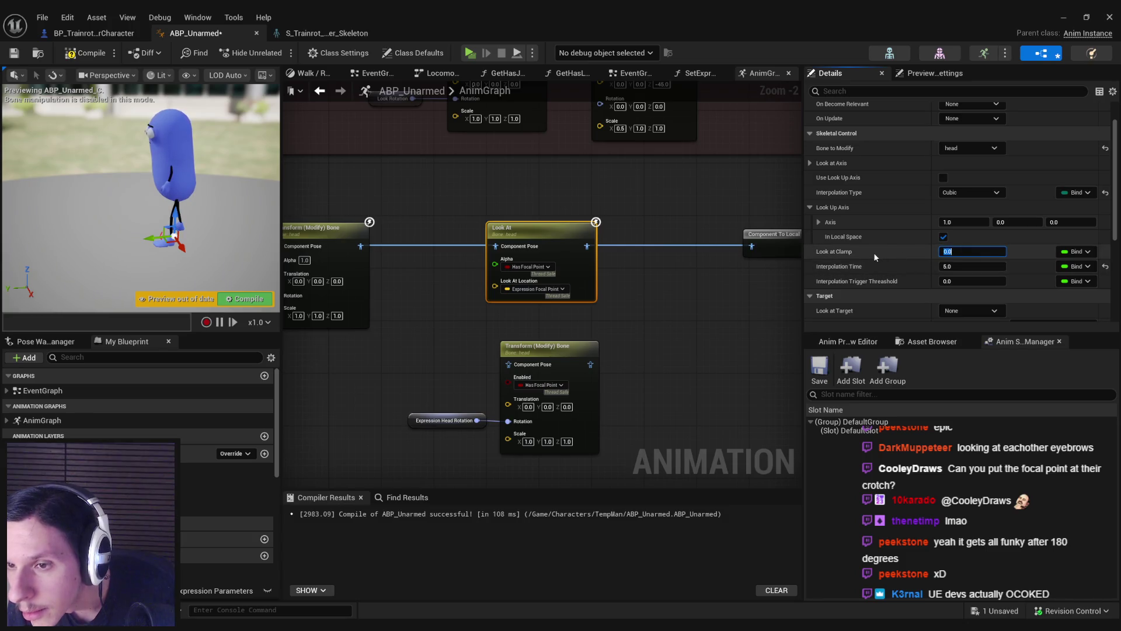
{"action": "type", "text": "45"}
{"action": "key", "text": "Return"}
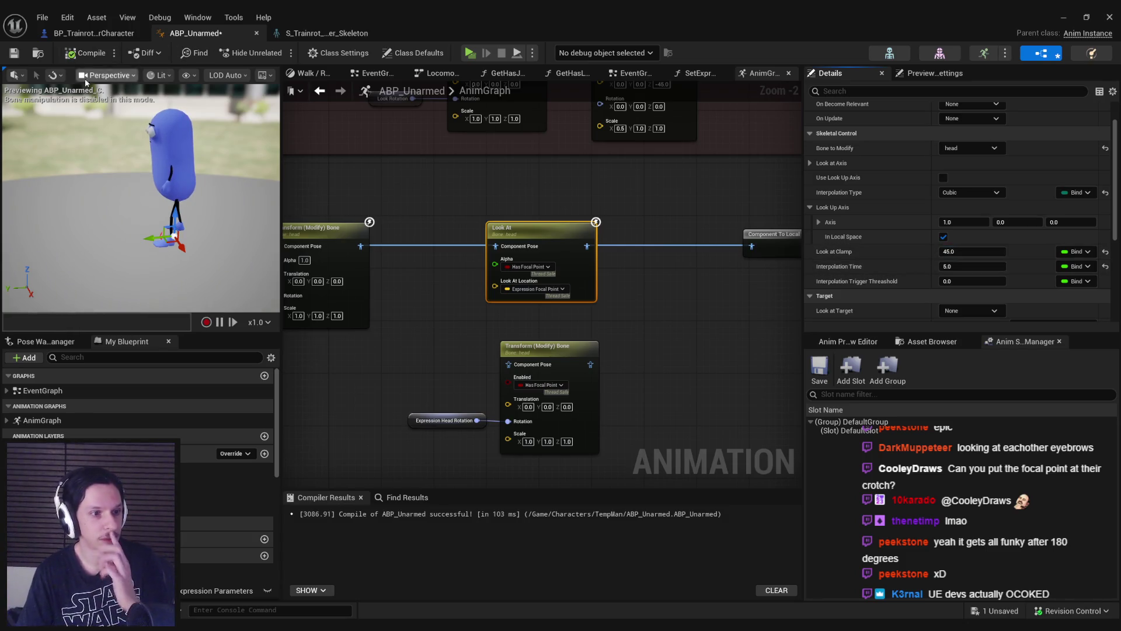
{"action": "left_click", "coordinate": [1110, 16]}
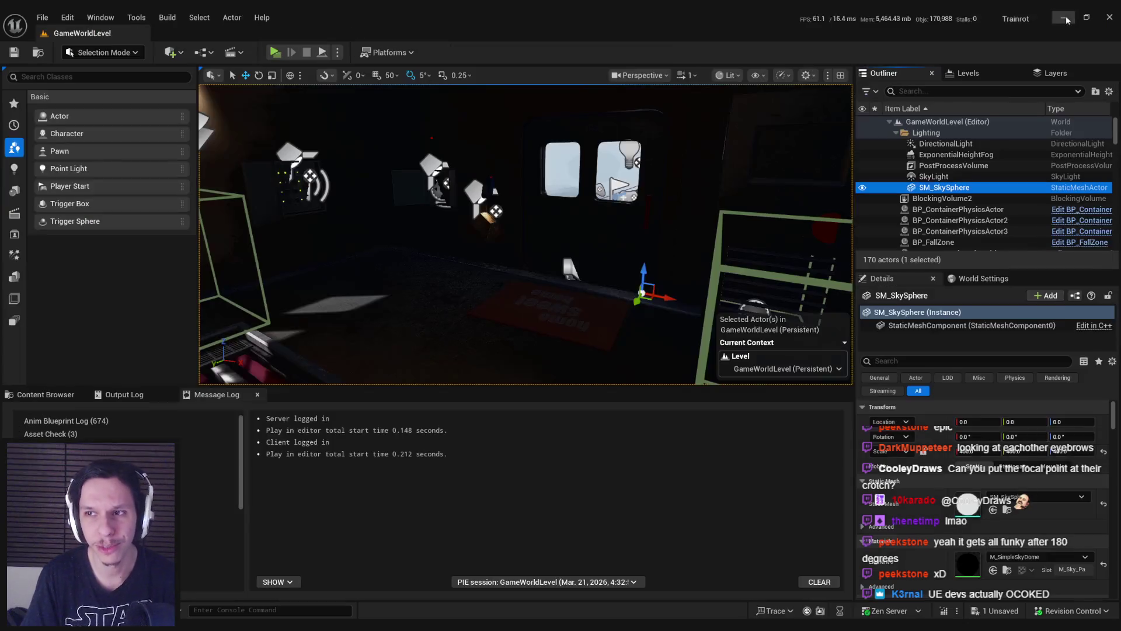
{"action": "left_click", "coordinate": [283, 53]}
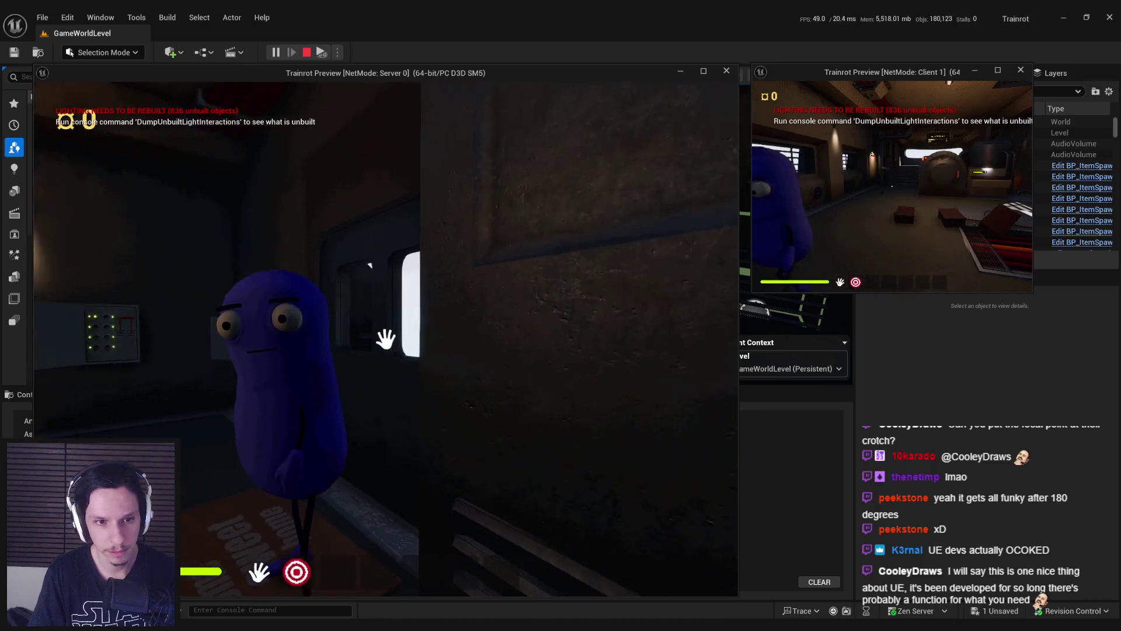
{"action": "key", "text": "Escape"}
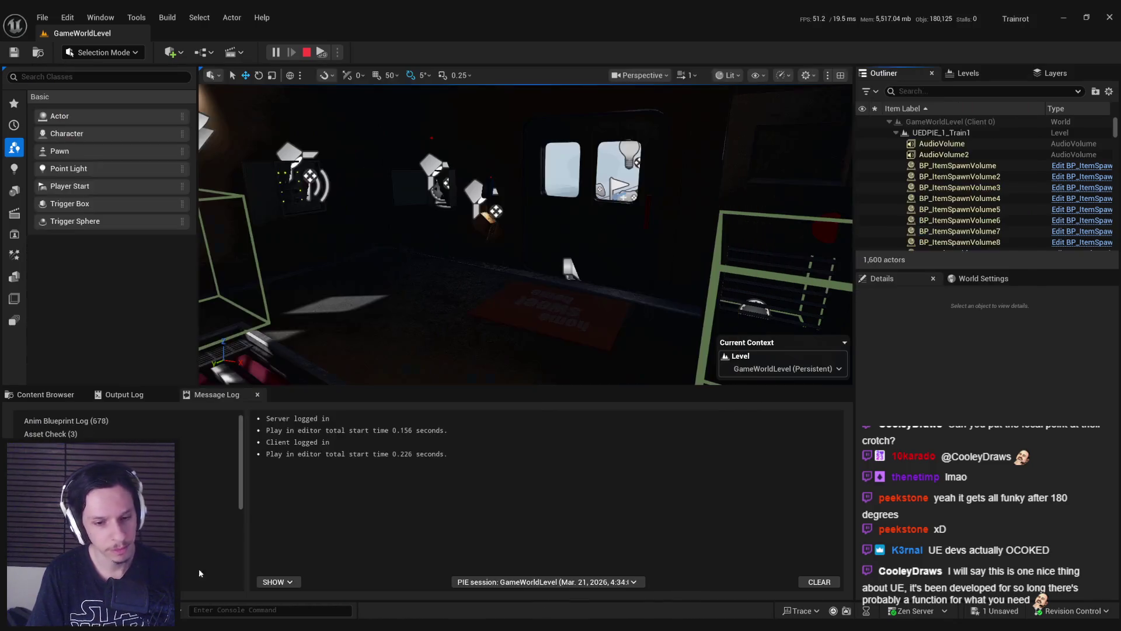
Step: Set the Look At node's Interpolation Time to 15 in ABP_Unarmed
{"action": "left_click", "coordinate": [392, 594]}
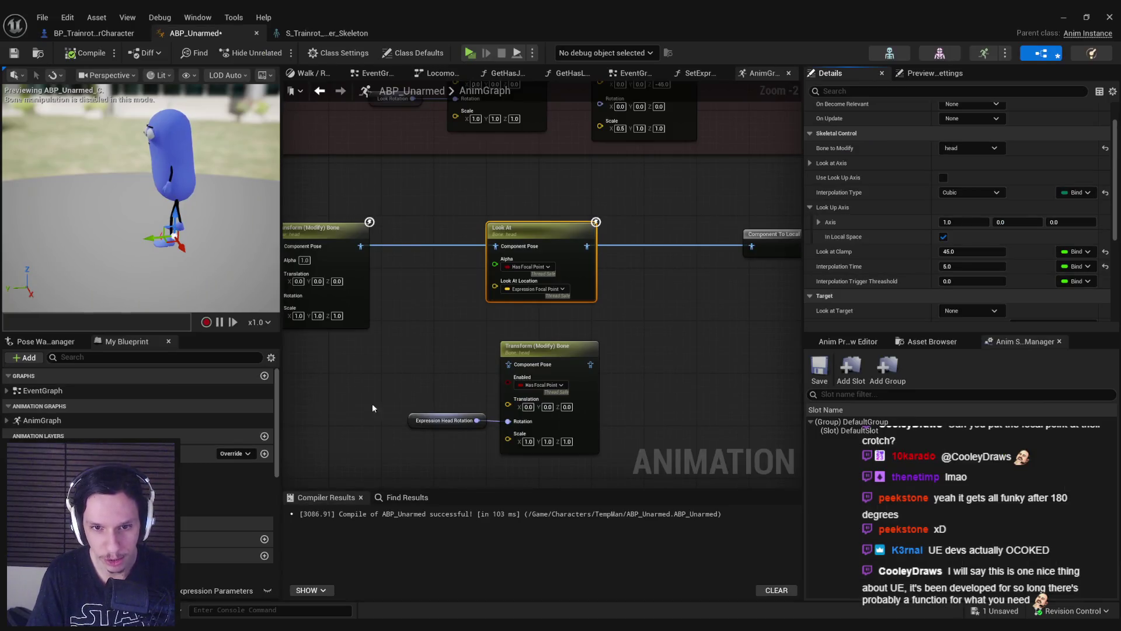
{"action": "scroll", "coordinate": [984, 277], "scroll_direction": "up", "scroll_amount": 2}
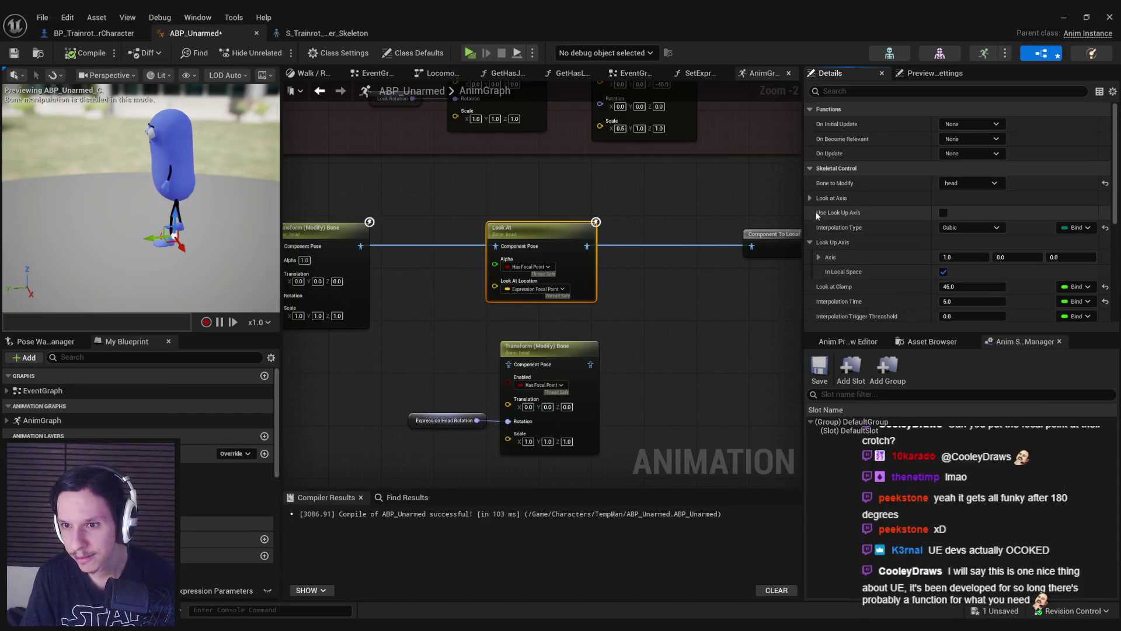
{"action": "scroll", "coordinate": [841, 233], "scroll_direction": "down", "scroll_amount": 1}
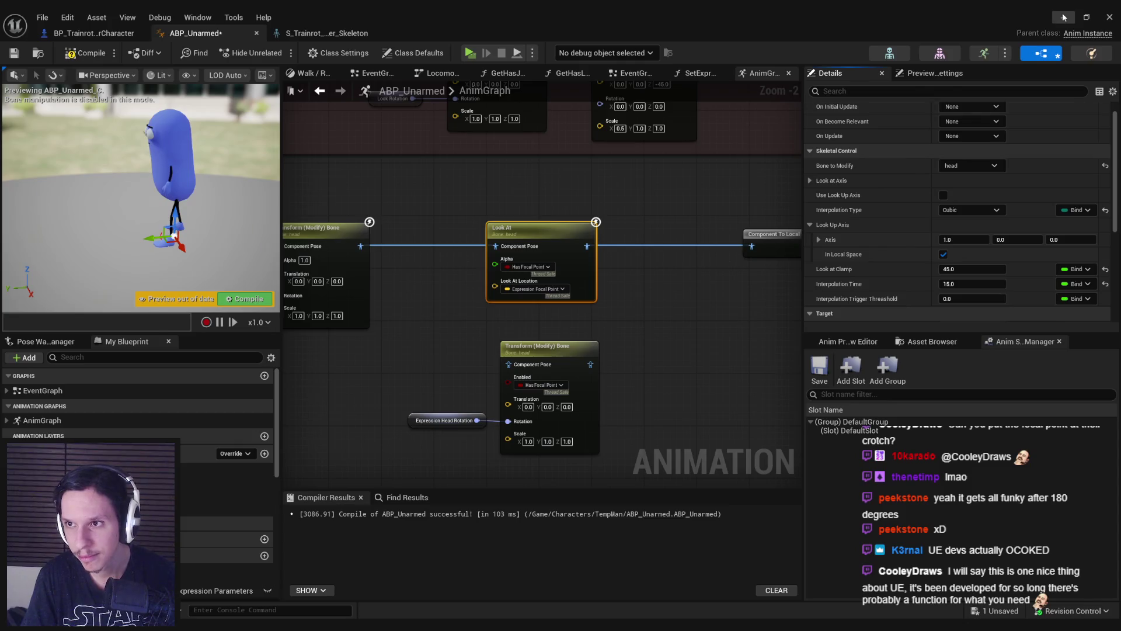
Step: Run a multiplayer test, walking toward and away from the purple character, then stop PIE
{"action": "key", "text": "alt+Tab"}
{"action": "left_click", "coordinate": [273, 53]}
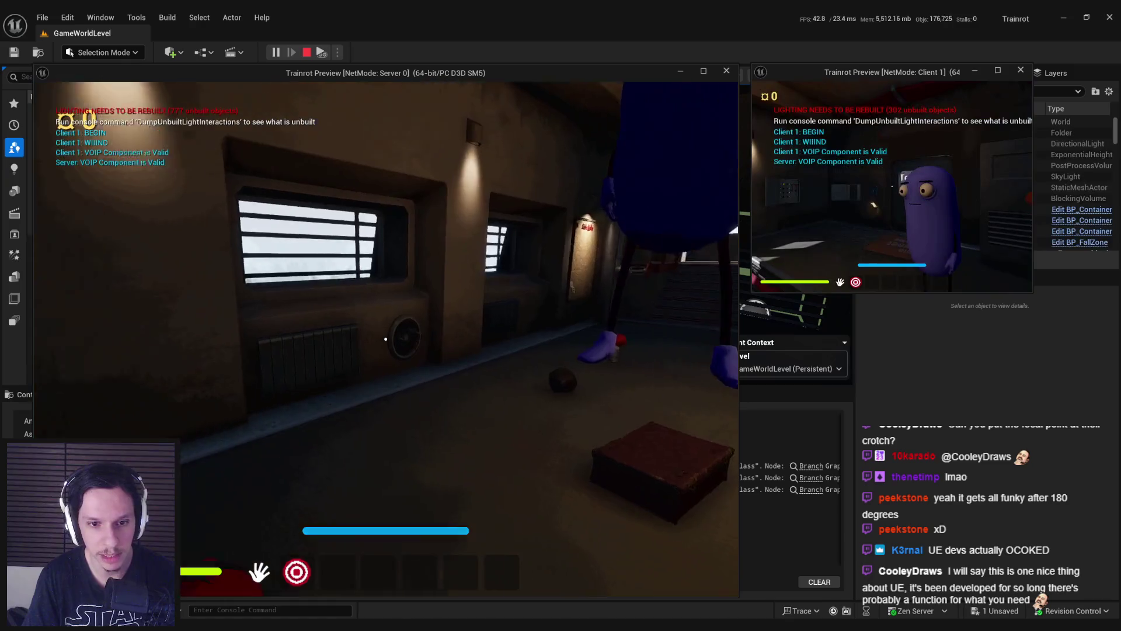
{"action": "key", "text": "w"}
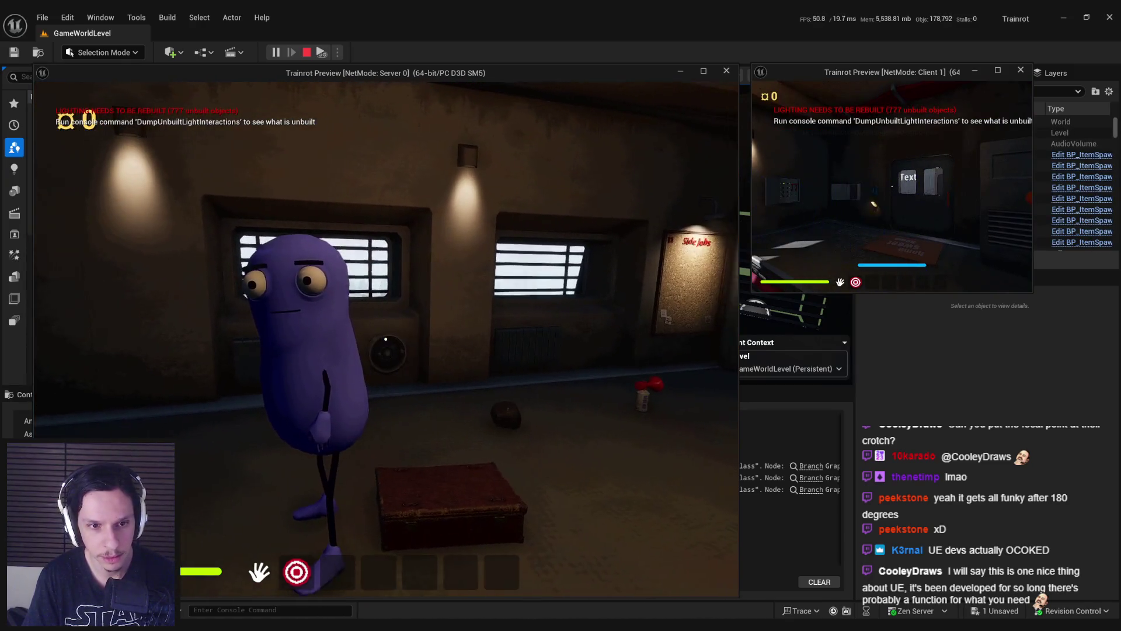
{"action": "key", "text": "s"}
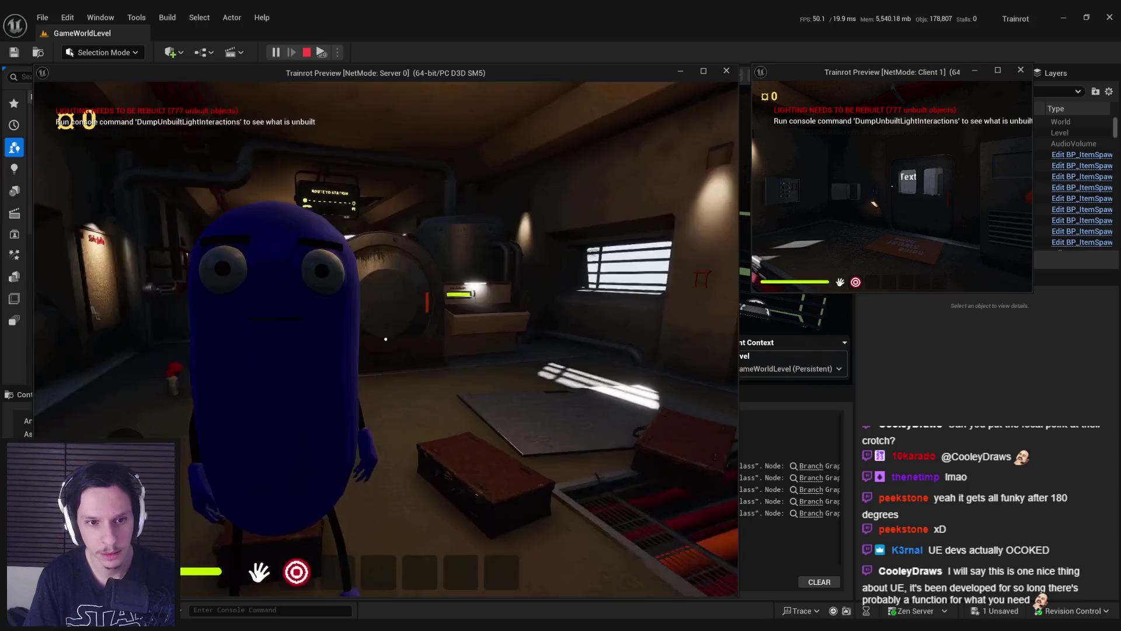
{"action": "key", "text": "Escape"}
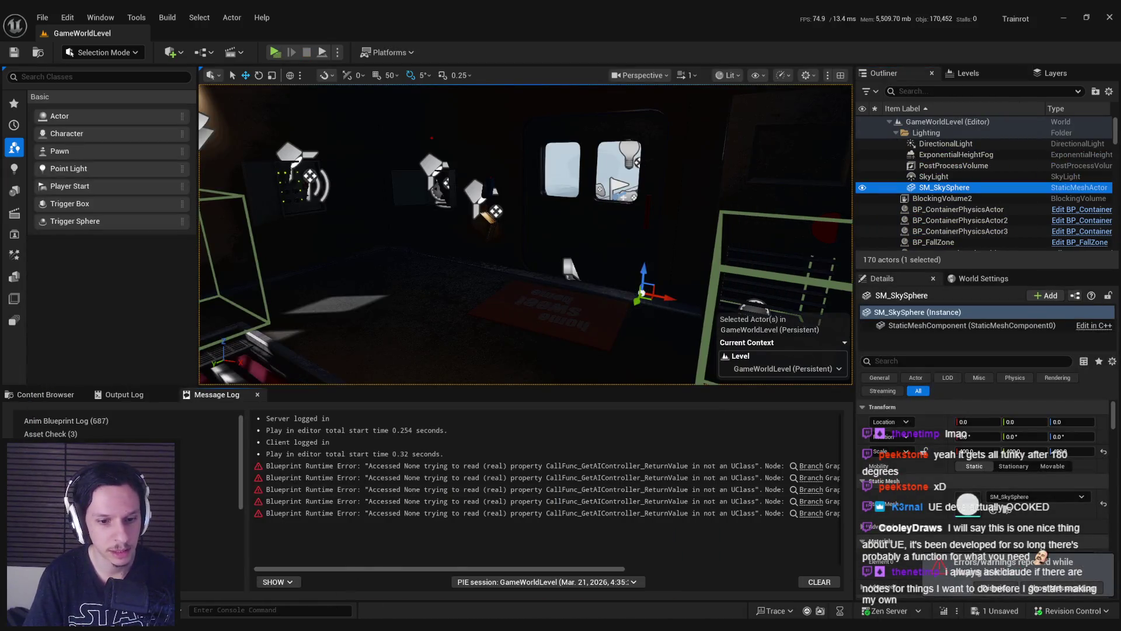
Step: Set the Look At Interpolation Time to 2 and keep Cubic interpolation
{"action": "left_click", "coordinate": [387, 597]}
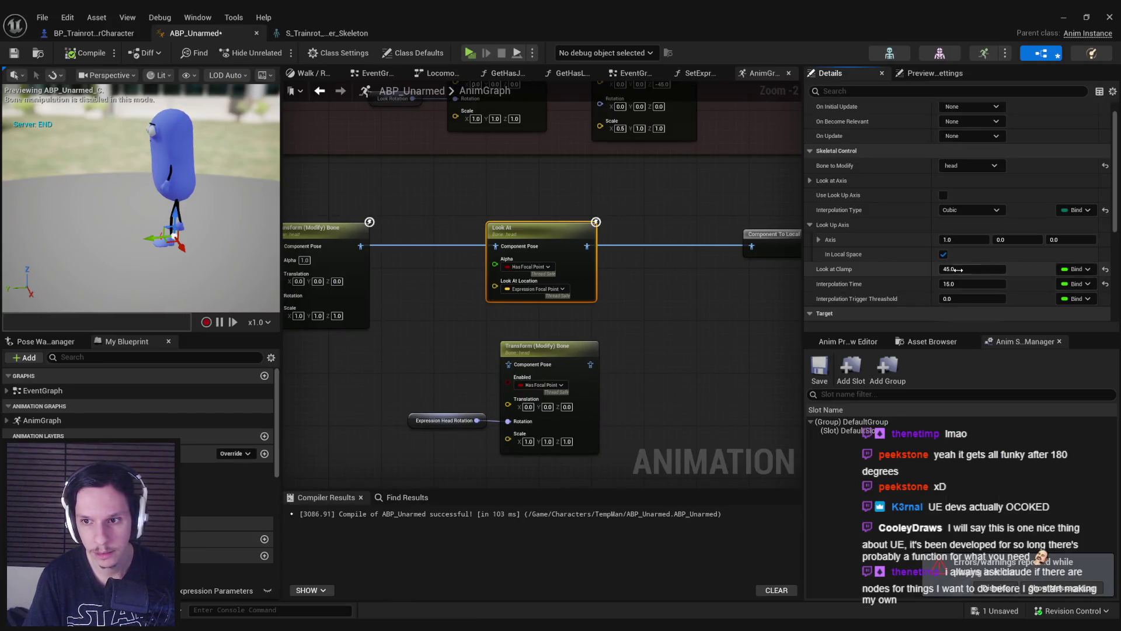
{"action": "type", "text": "2"}
{"action": "key", "text": "Return"}
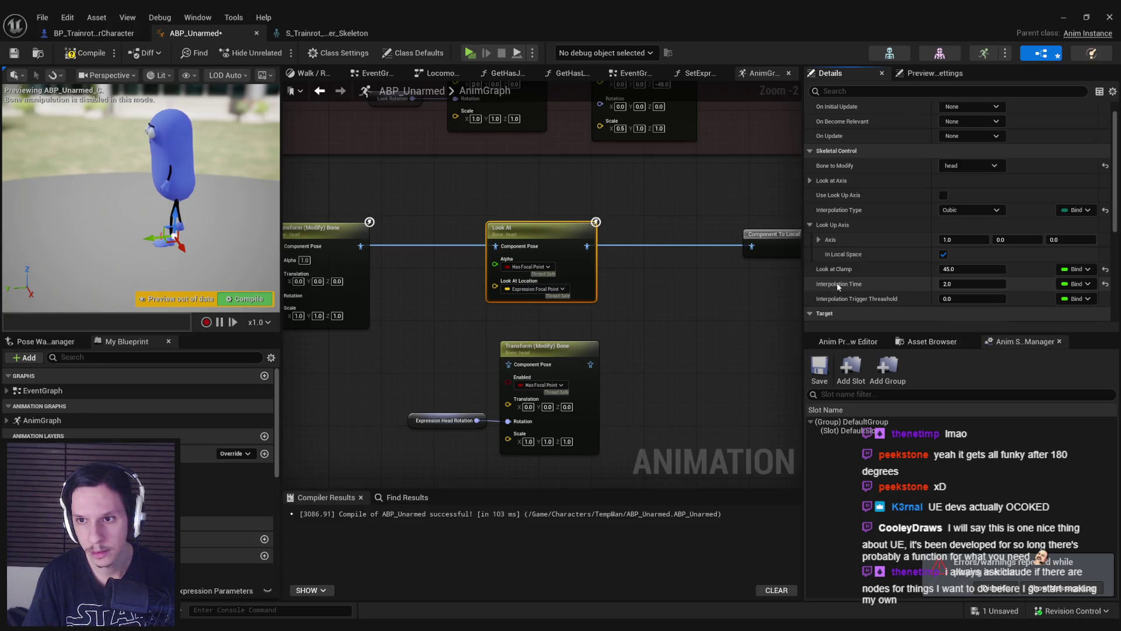
{"action": "scroll", "coordinate": [839, 286], "scroll_direction": "up", "scroll_amount": 1}
{"action": "left_click", "coordinate": [970, 228]}
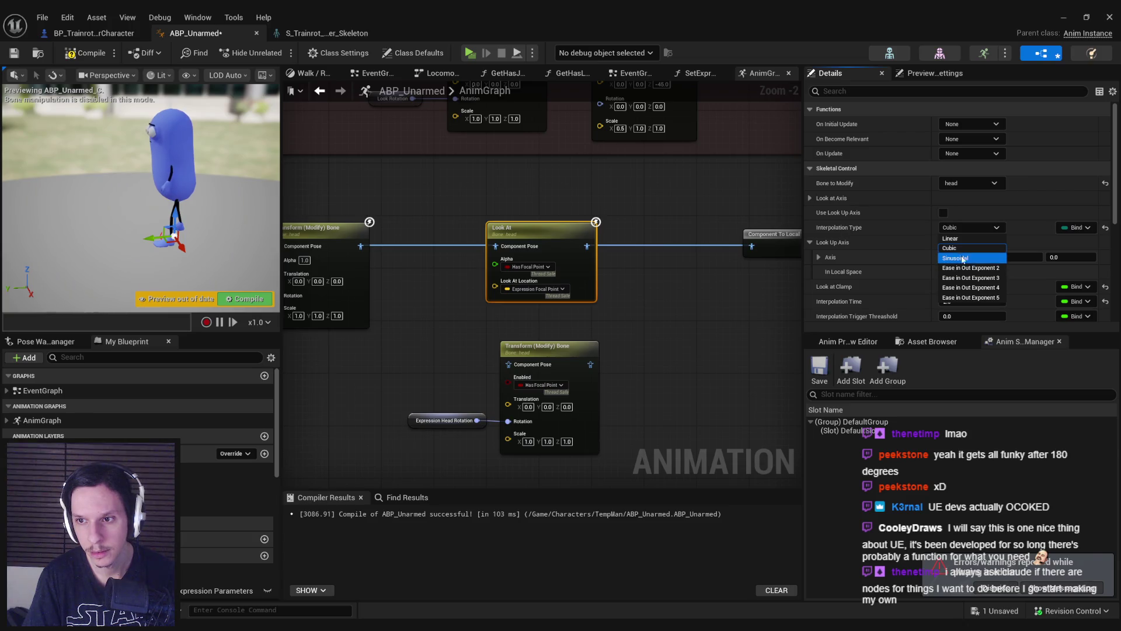
{"action": "left_click", "coordinate": [964, 227]}
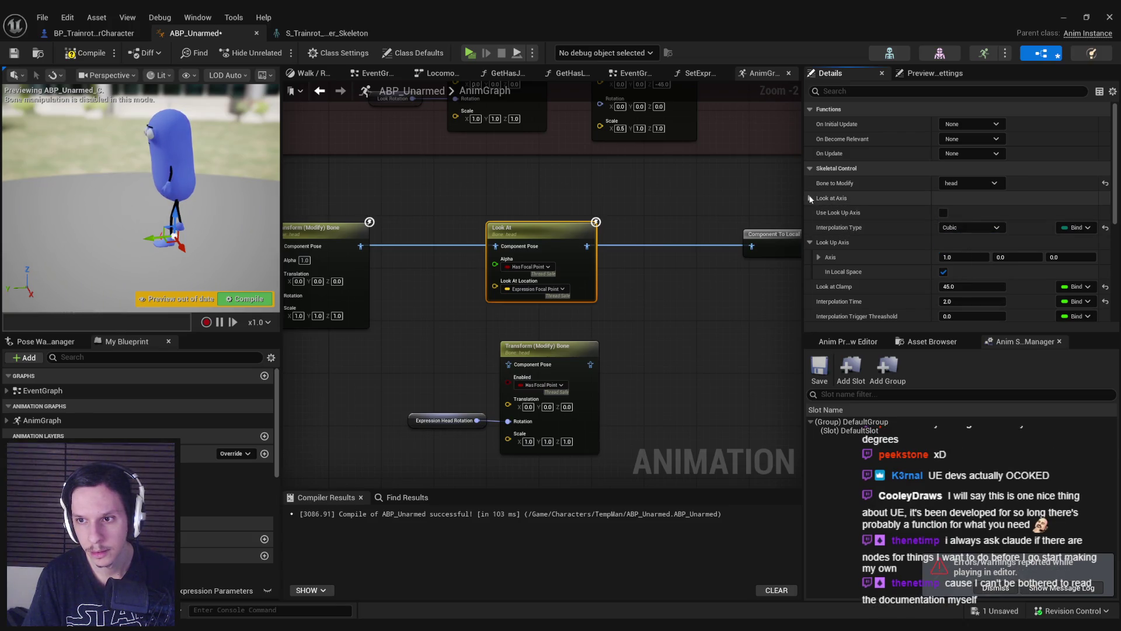
Step: Inspect the Alpha Scale Bias Clamp settings, then compile and save the animation blueprint
{"action": "scroll", "coordinate": [842, 268], "scroll_direction": "down", "scroll_amount": 5}
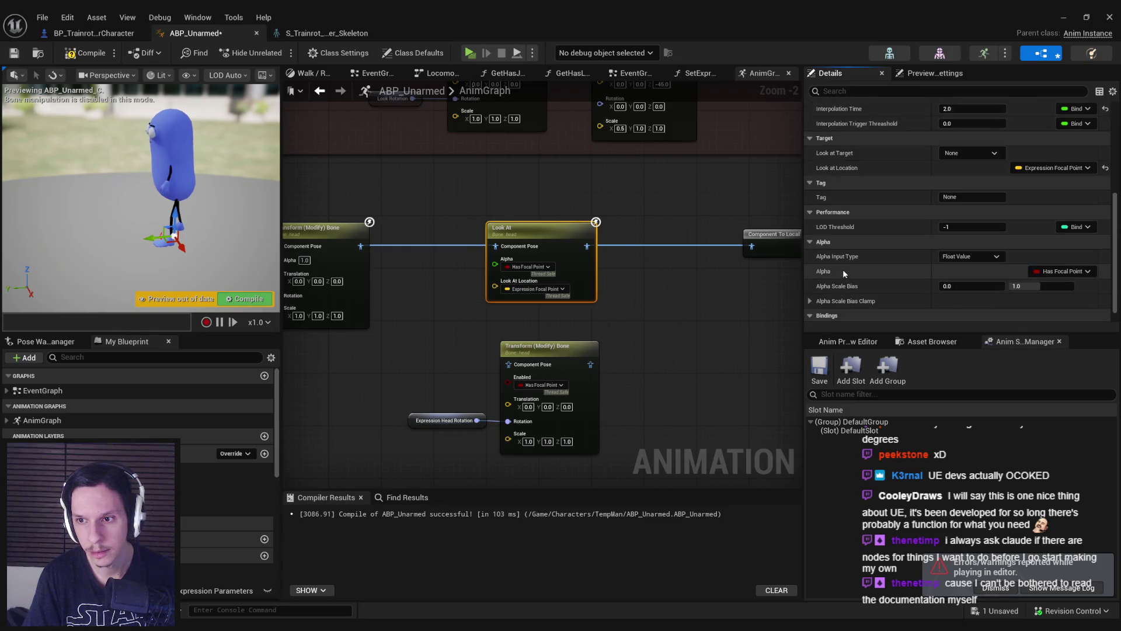
{"action": "scroll", "coordinate": [843, 269], "scroll_direction": "down", "scroll_amount": 1}
{"action": "left_click", "coordinate": [810, 285]}
{"action": "scroll", "coordinate": [825, 284], "scroll_direction": "down", "scroll_amount": 4}
{"action": "scroll", "coordinate": [832, 289], "scroll_direction": "up", "scroll_amount": 3}
{"action": "left_click", "coordinate": [809, 236]}
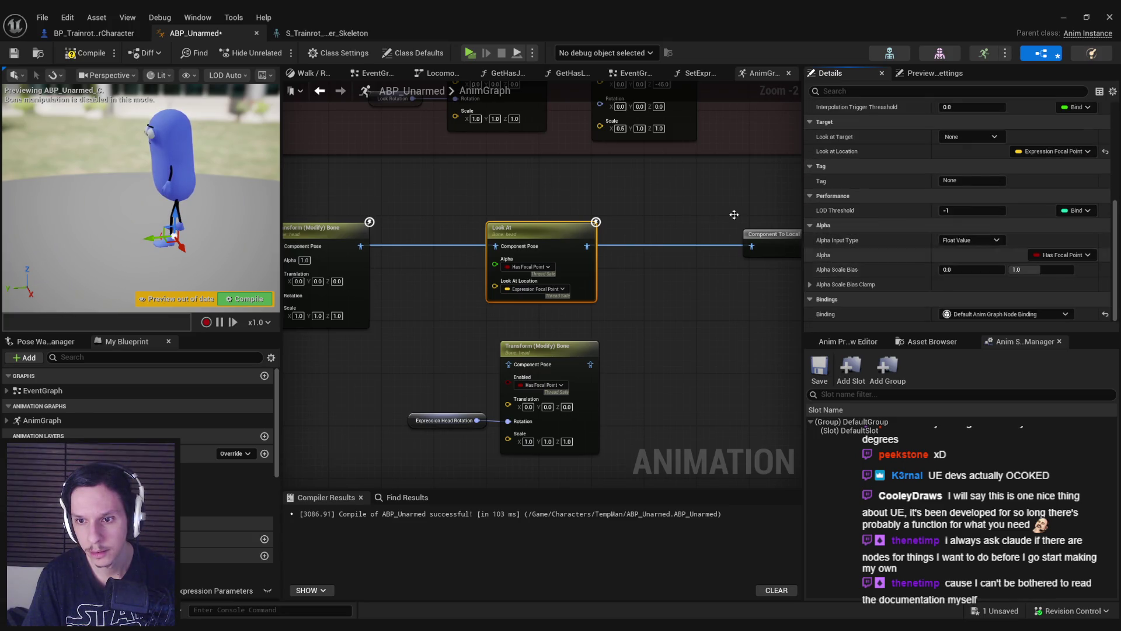
{"action": "left_click", "coordinate": [86, 53]}
{"action": "left_click", "coordinate": [15, 53]}
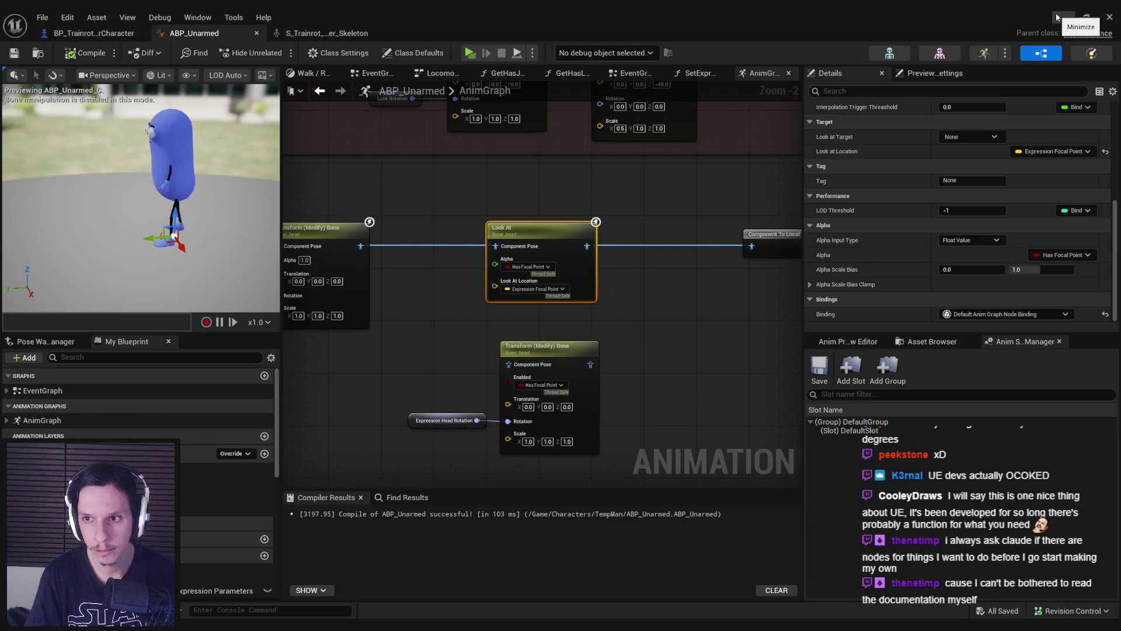
Step: Set Look at Clamp to 55 with the target bone left at None, then compile, save and minimize
{"action": "left_click", "coordinate": [978, 138]}
{"action": "left_click", "coordinate": [980, 142]}
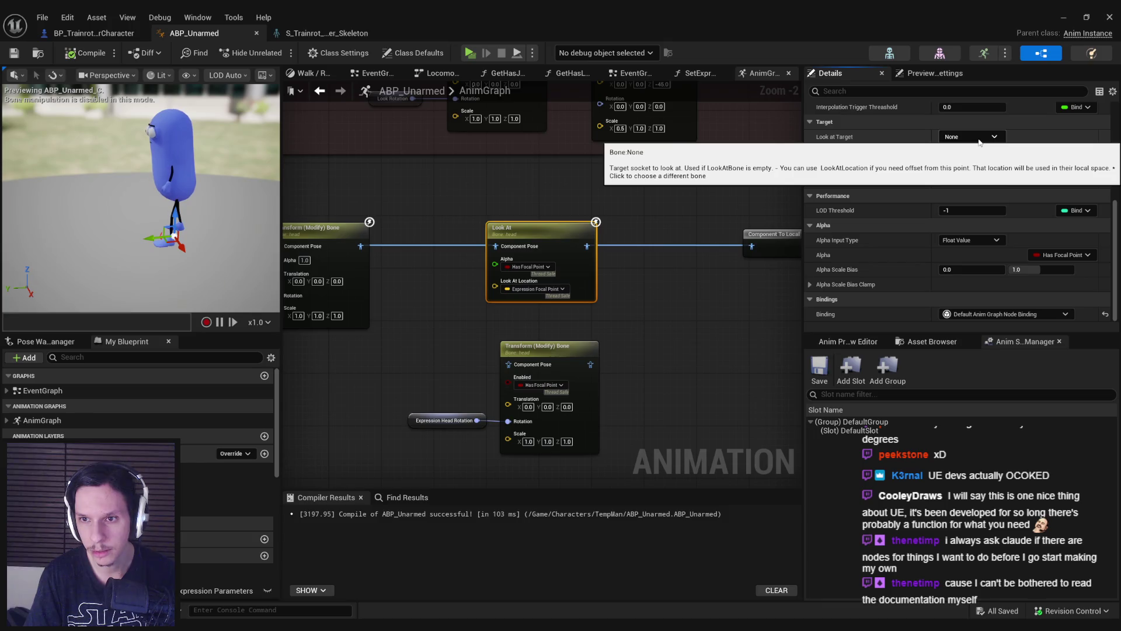
{"action": "scroll", "coordinate": [869, 263], "scroll_direction": "up", "scroll_amount": 5}
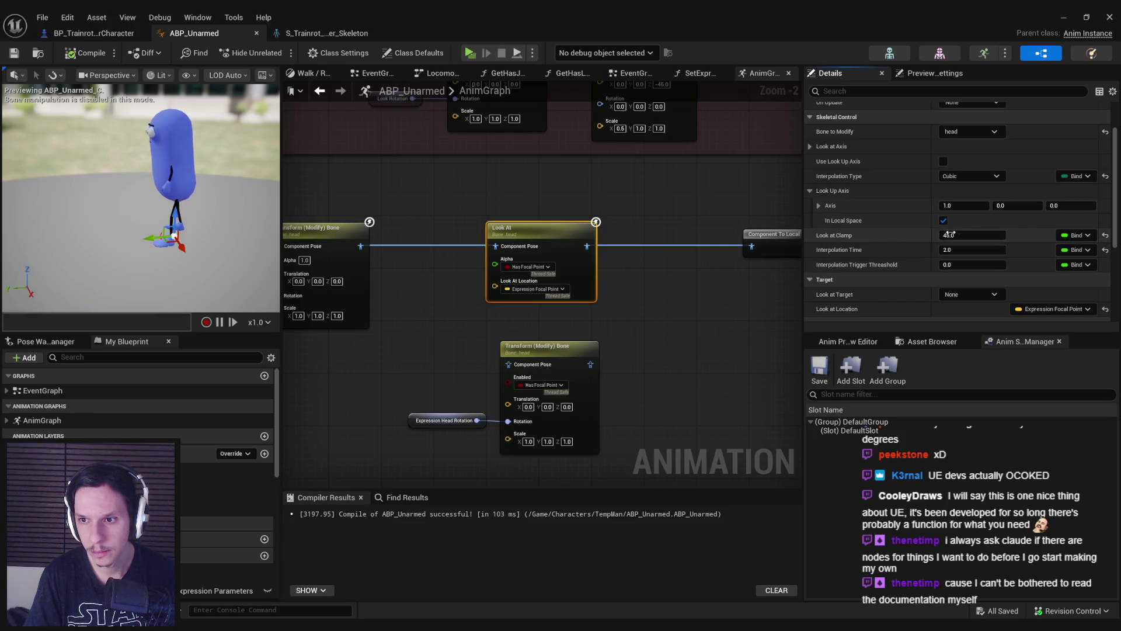
{"action": "type", "text": "55"}
{"action": "key", "text": "Return"}
{"action": "left_click", "coordinate": [86, 52]}
{"action": "left_click", "coordinate": [14, 53]}
{"action": "left_click", "coordinate": [1063, 18]}
Step: Start a multiplayer session and circle the server player around the purple character
{"action": "key", "text": "alt+p"}
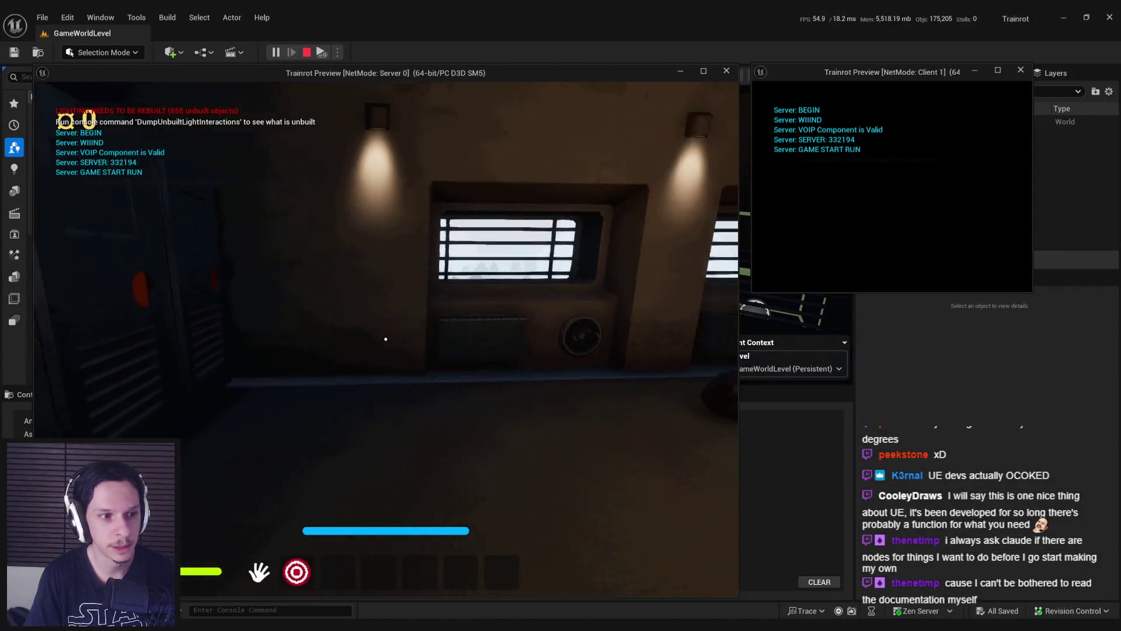
{"action": "key", "text": "w"}
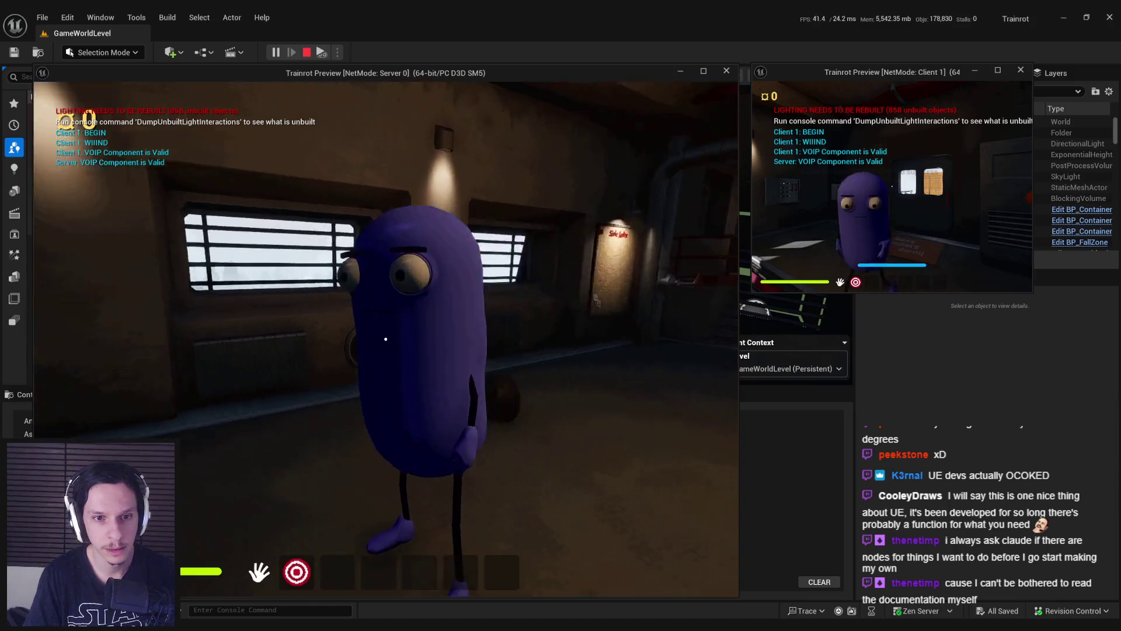
{"action": "key", "text": "w"}
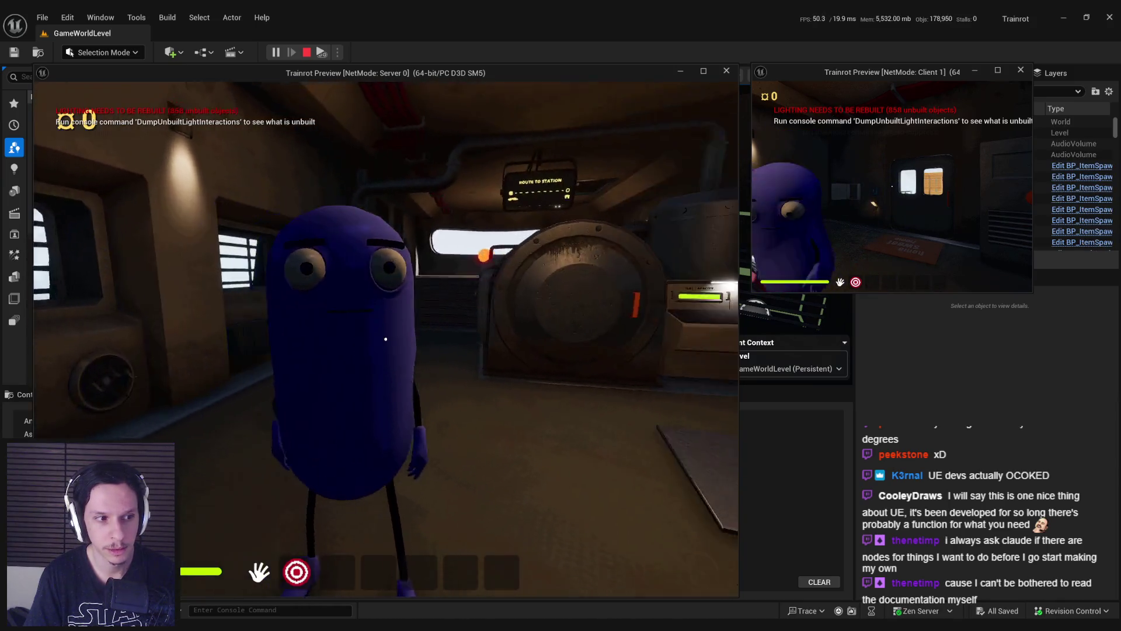
{"action": "key", "text": "s"}
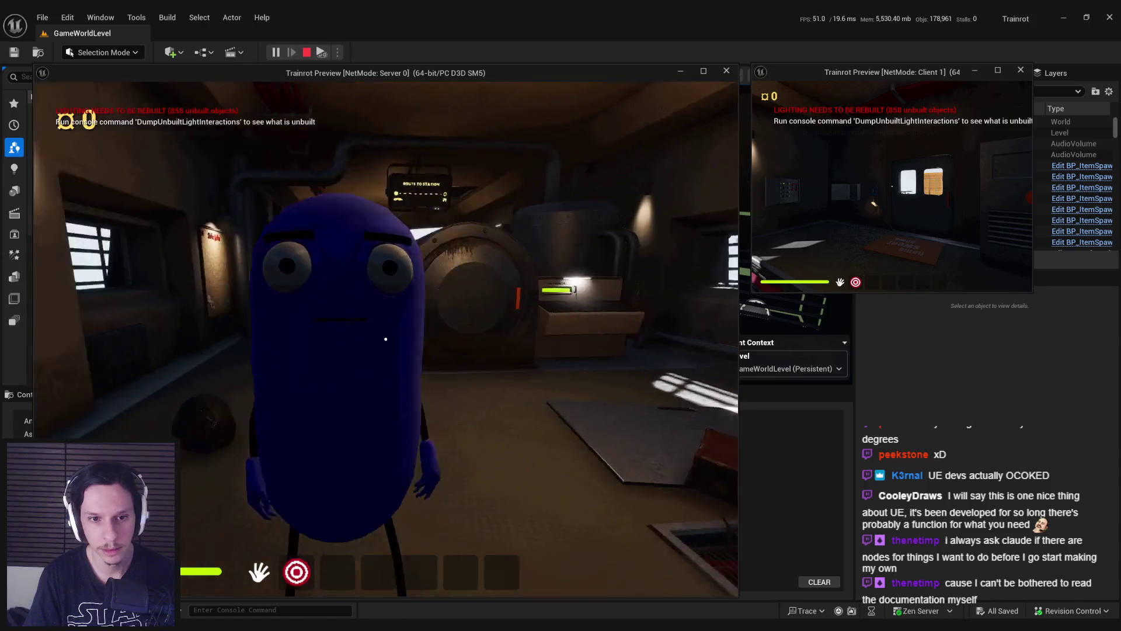
{"action": "key", "text": "w"}
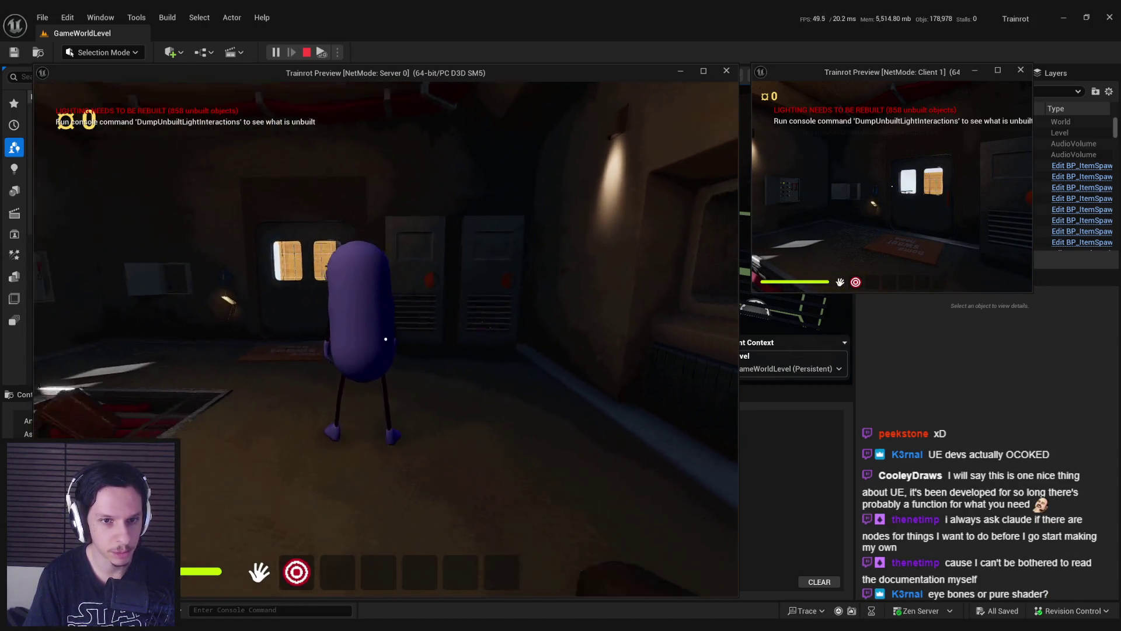
{"action": "key", "text": "s"}
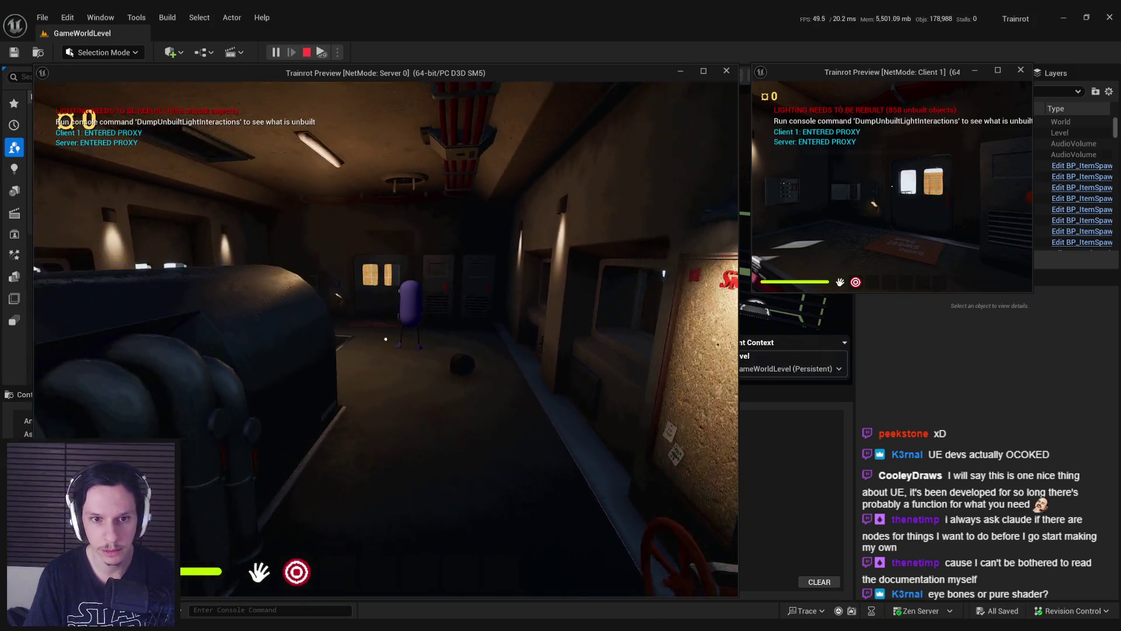
{"action": "key", "text": "s"}
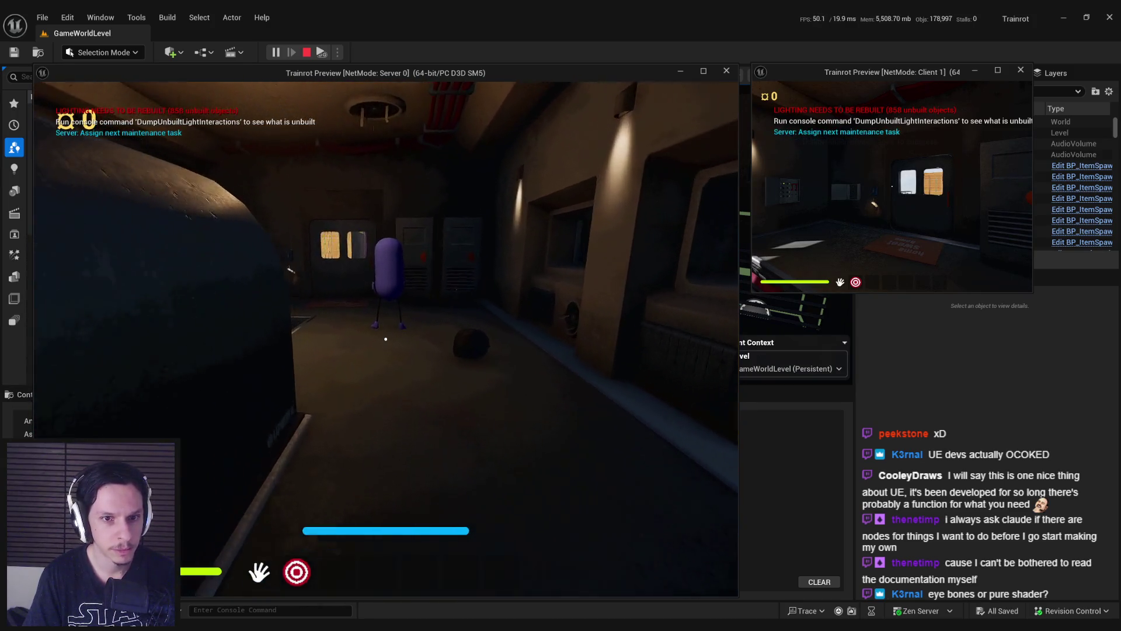
{"action": "key", "text": "w"}
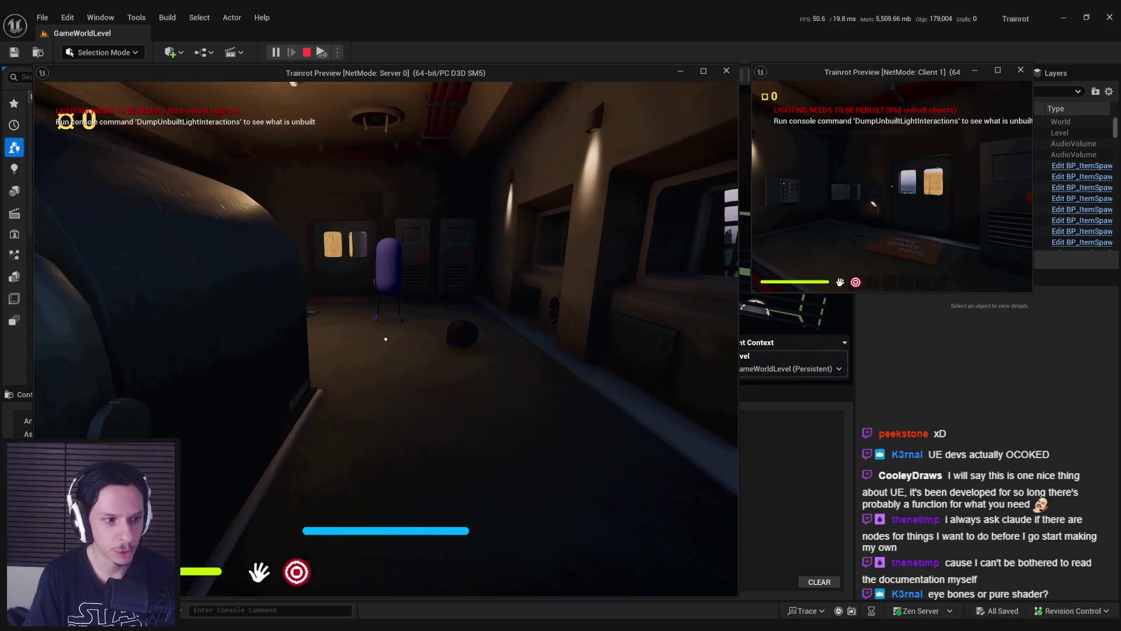
{"action": "key", "text": "w"}
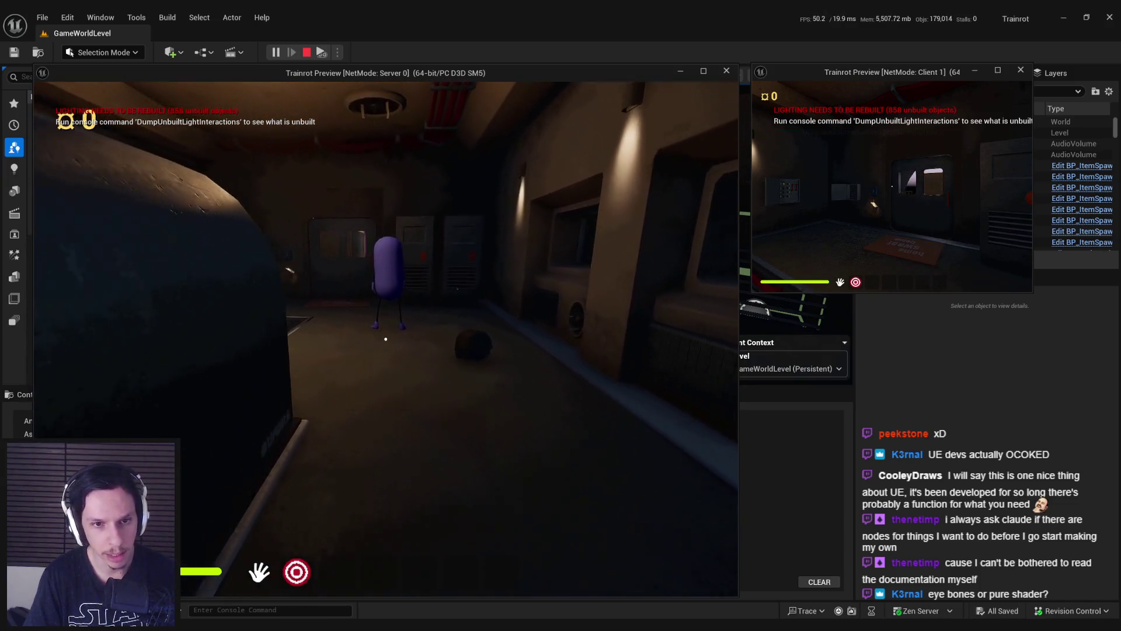
{"action": "key", "text": "w"}
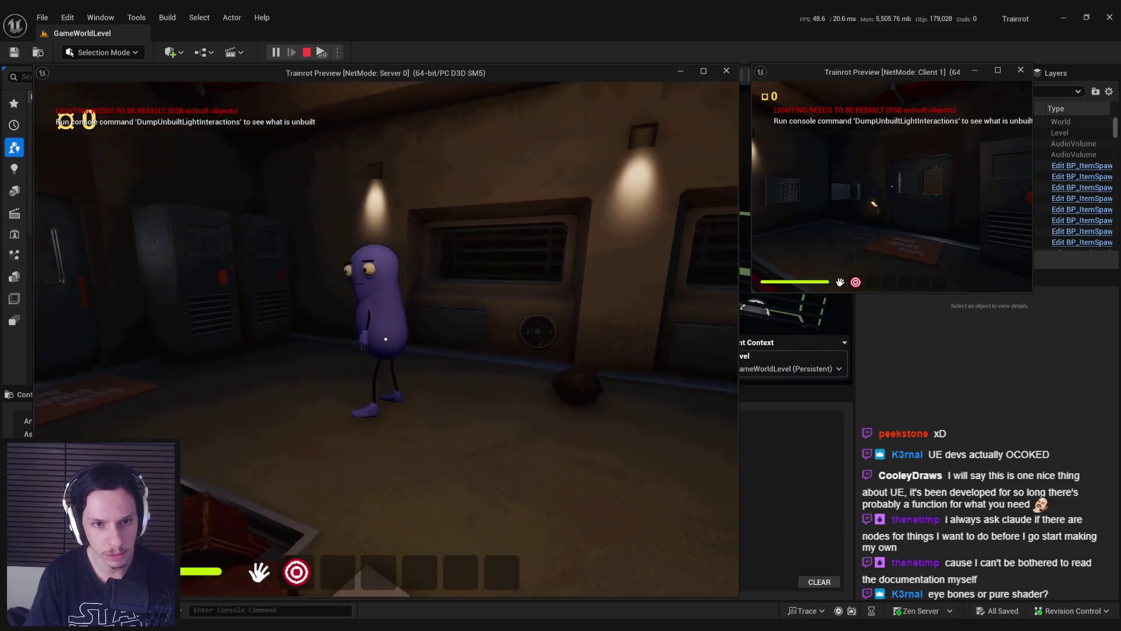
Step: Walk up to and back away from the other character, then end the play session
{"action": "key", "text": "w"}
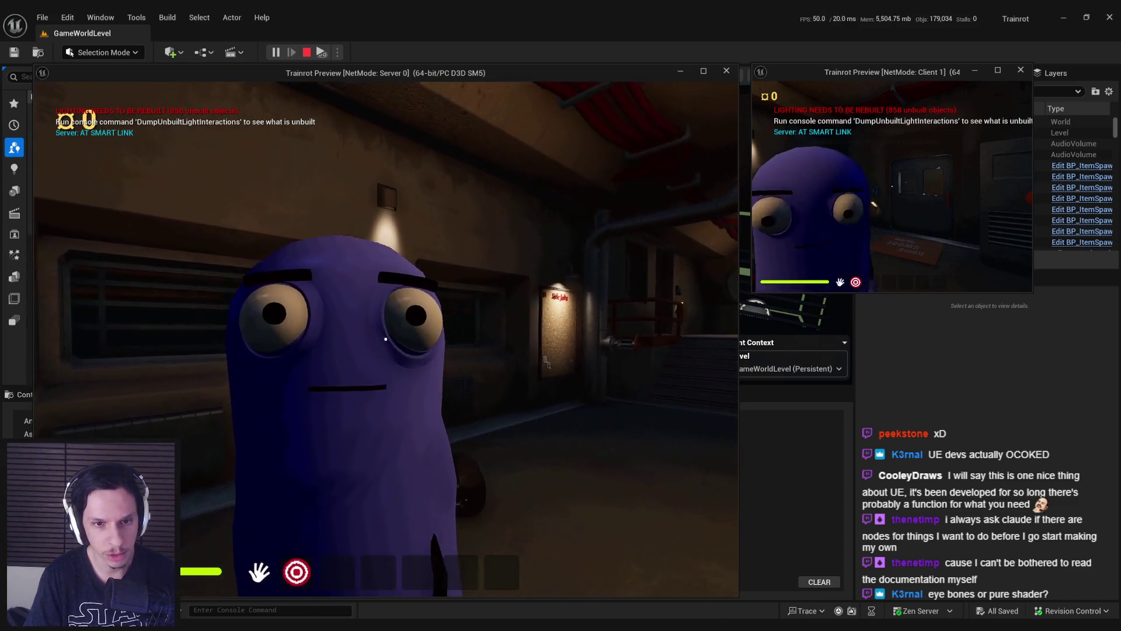
{"action": "key", "text": "w"}
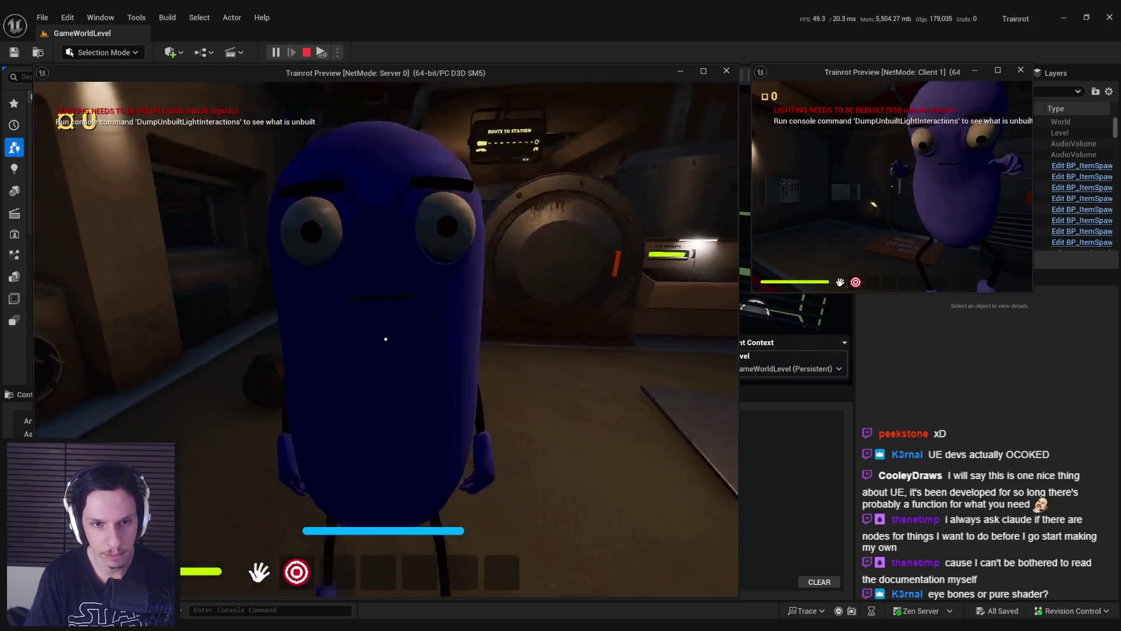
{"action": "key", "text": "w"}
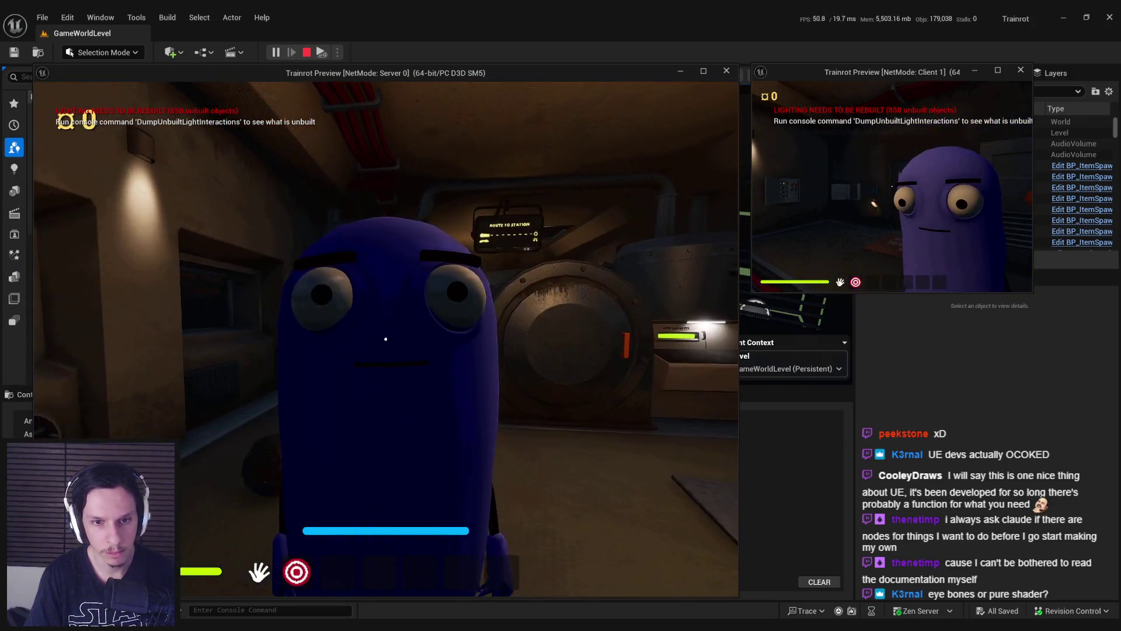
{"action": "key", "text": "s"}
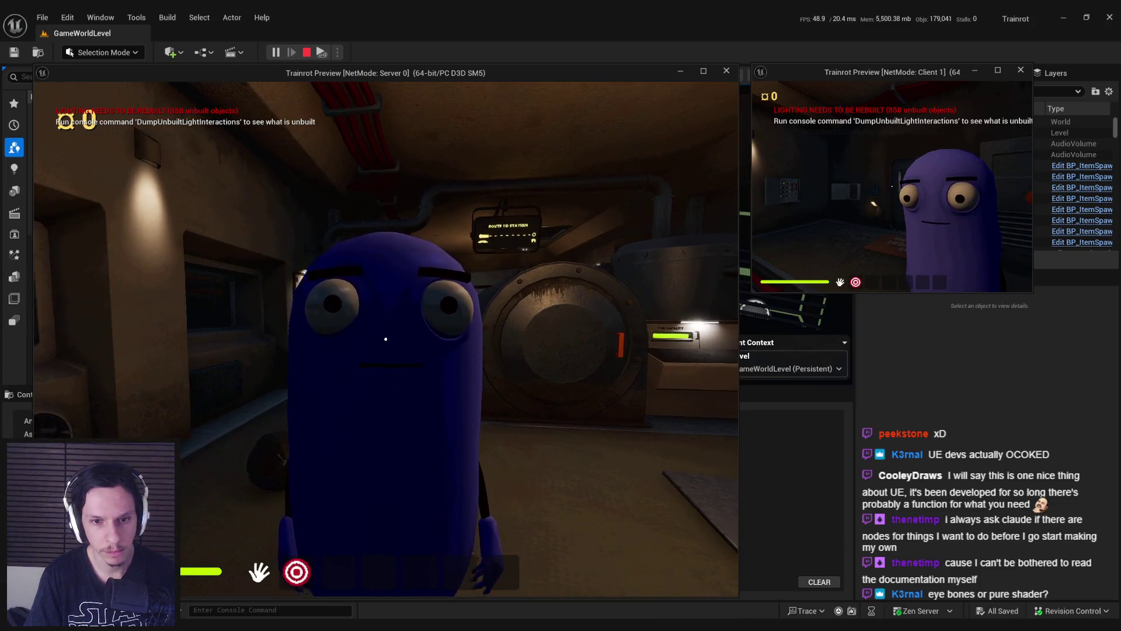
{"action": "key", "text": "w"}
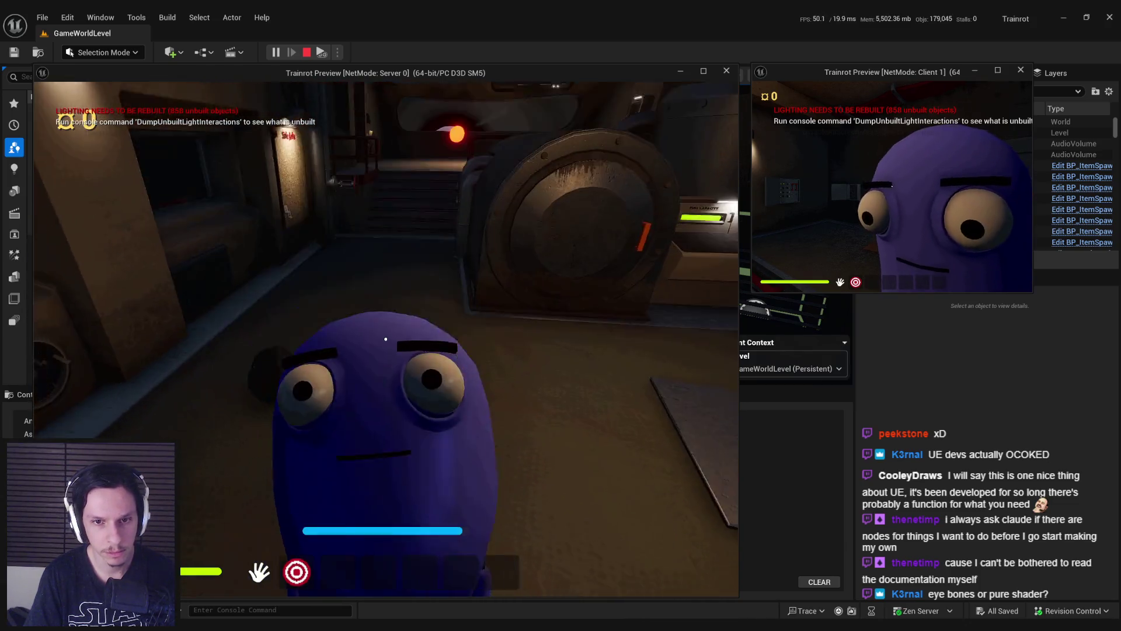
{"action": "key", "text": "s"}
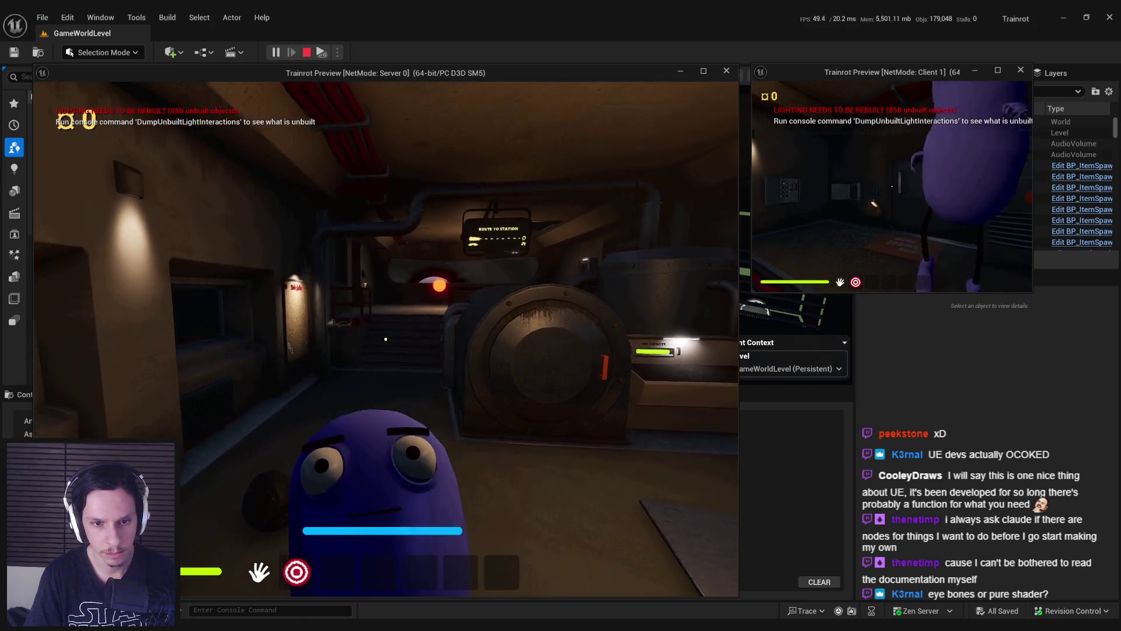
{"action": "key", "text": "s"}
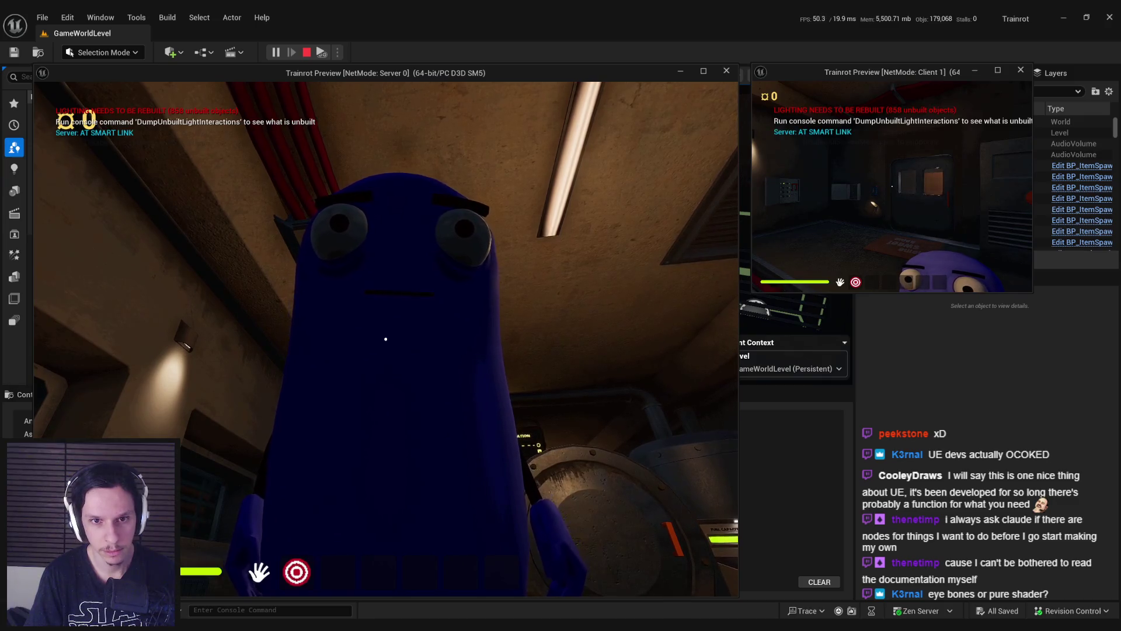
{"action": "key", "text": "s"}
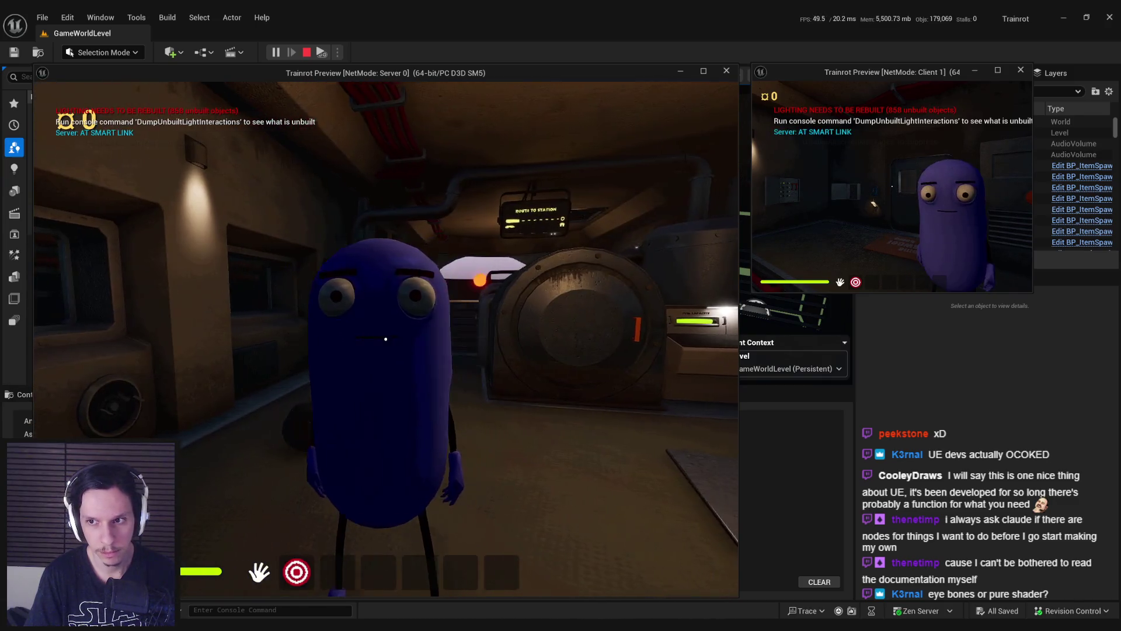
{"action": "key", "text": "Escape"}
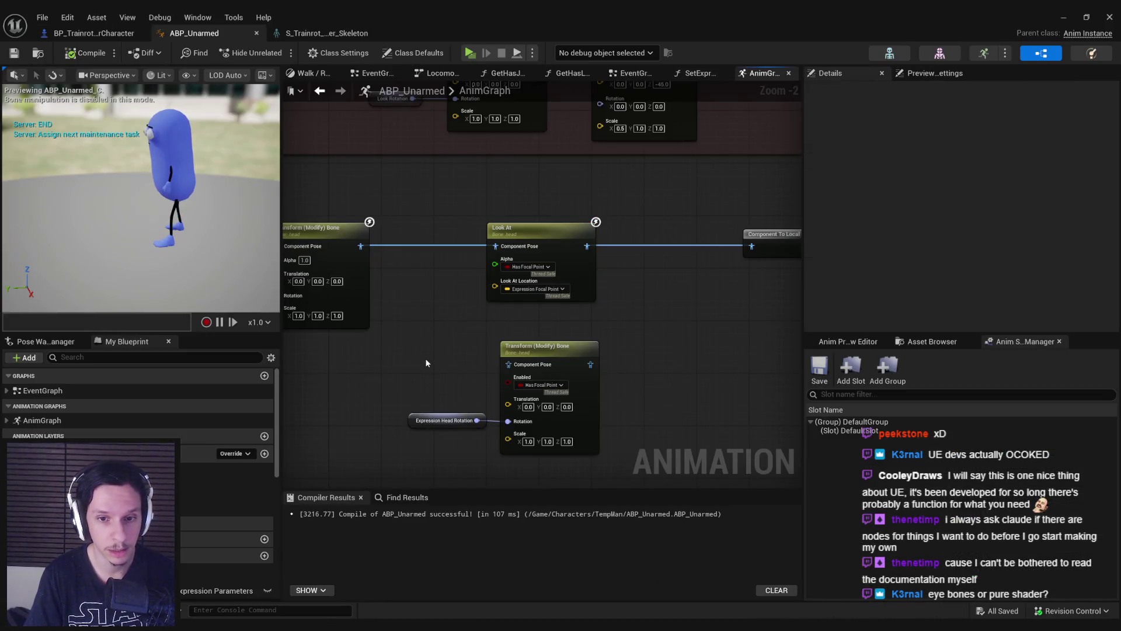
Step: Marquee-select the Transform (Modify) Bone and Expression Head Rotation nodes in the AnimGraph
{"action": "left_click_drag", "start_coordinate": [425, 358], "coordinate": [502, 426]}
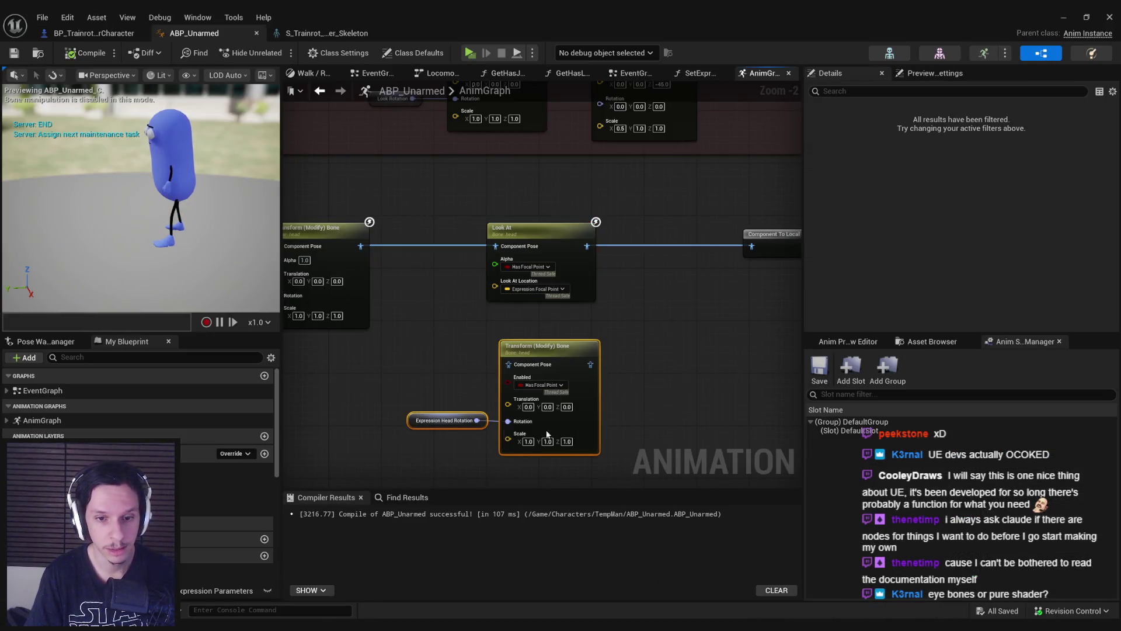
{"action": "scroll", "coordinate": [420, 381], "scroll_direction": "down", "scroll_amount": 2}
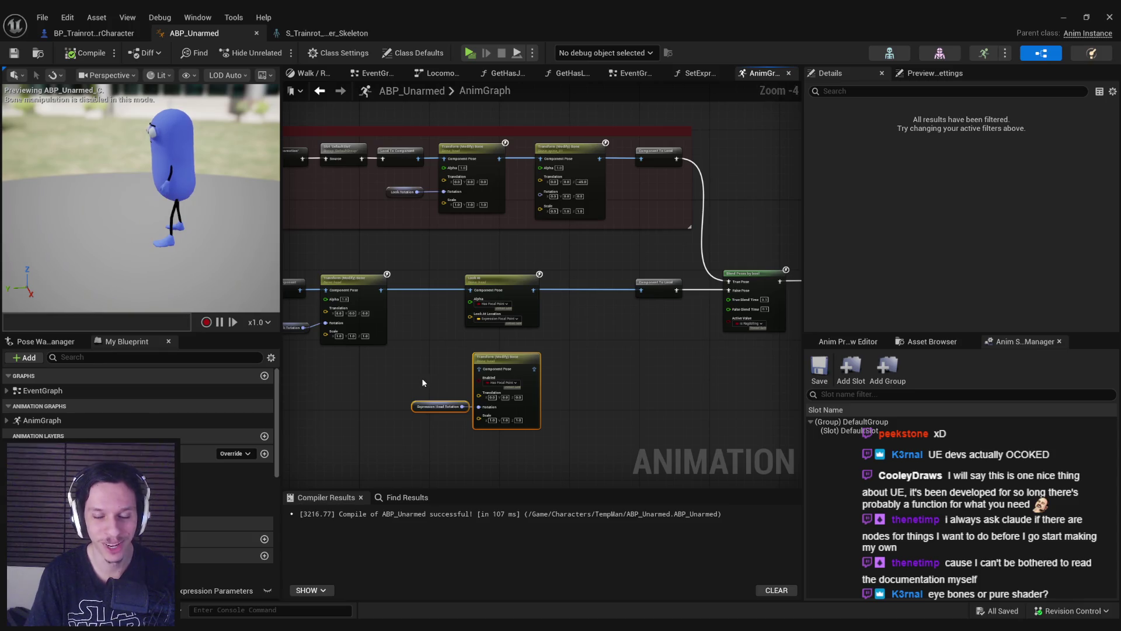
{"action": "left_click_drag", "start_coordinate": [424, 373], "coordinate": [560, 372]}
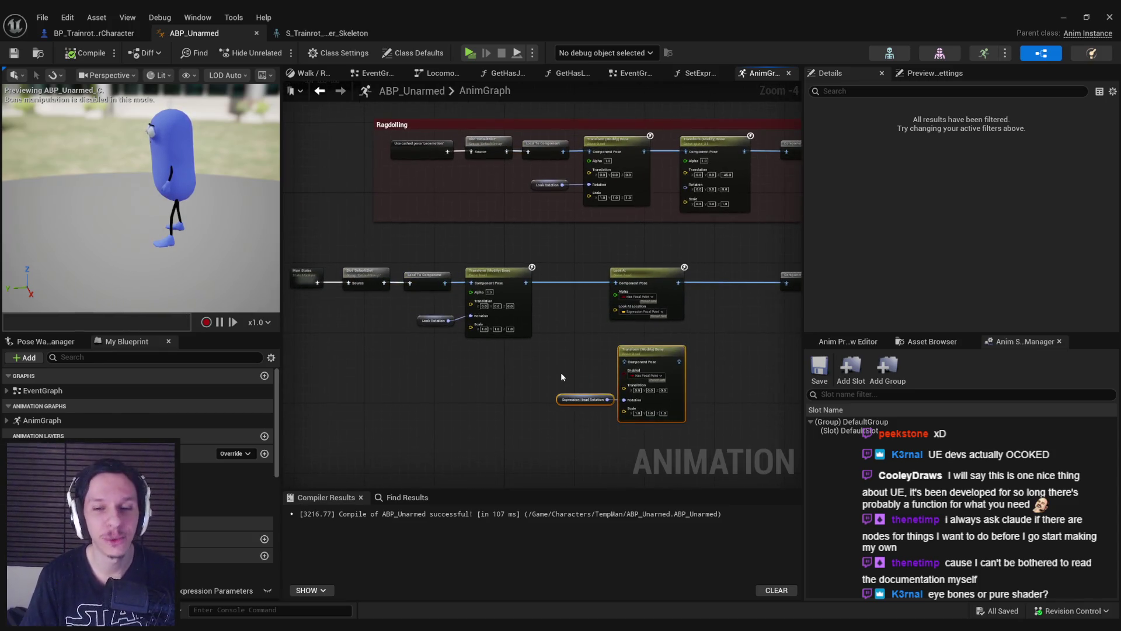
Step: Delete the Transform (Modify) Bone and Expression Head Rotation nodes, then compile and save
{"action": "key", "text": "Delete"}
{"action": "left_click", "coordinate": [78, 57]}
{"action": "left_click", "coordinate": [14, 52]}
Step: Delete the head rotation nodes inside SetExpressionFocus and recompile the animation blueprint
{"action": "double_click", "coordinate": [234, 479]}
{"action": "scroll", "coordinate": [713, 374], "scroll_direction": "down", "scroll_amount": 2}
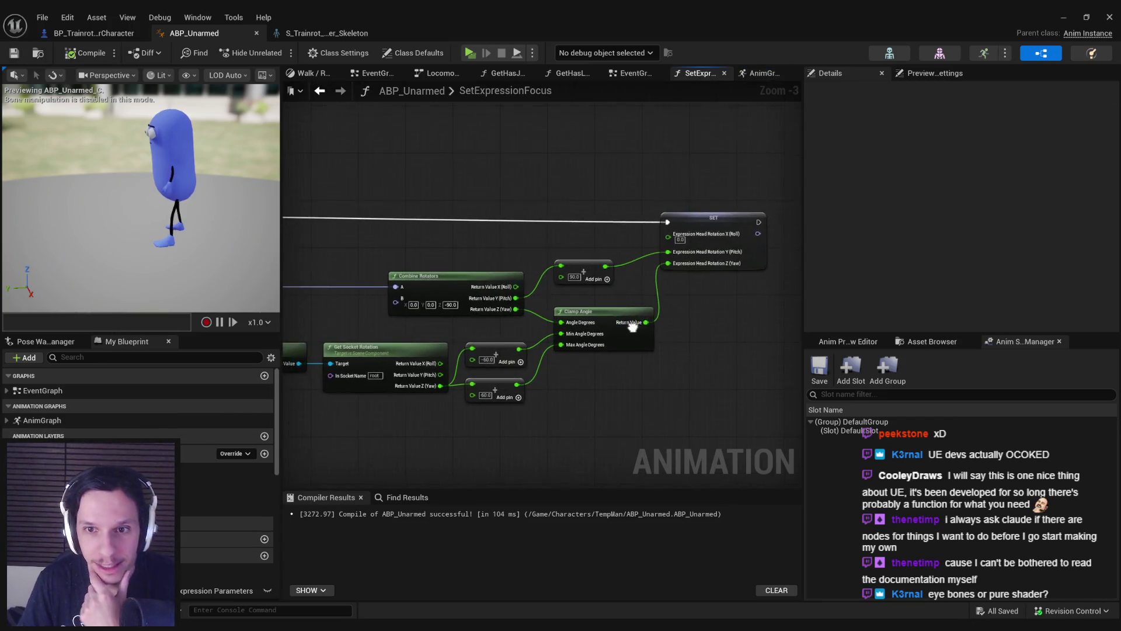
{"action": "left_click_drag", "start_coordinate": [723, 385], "coordinate": [444, 224]}
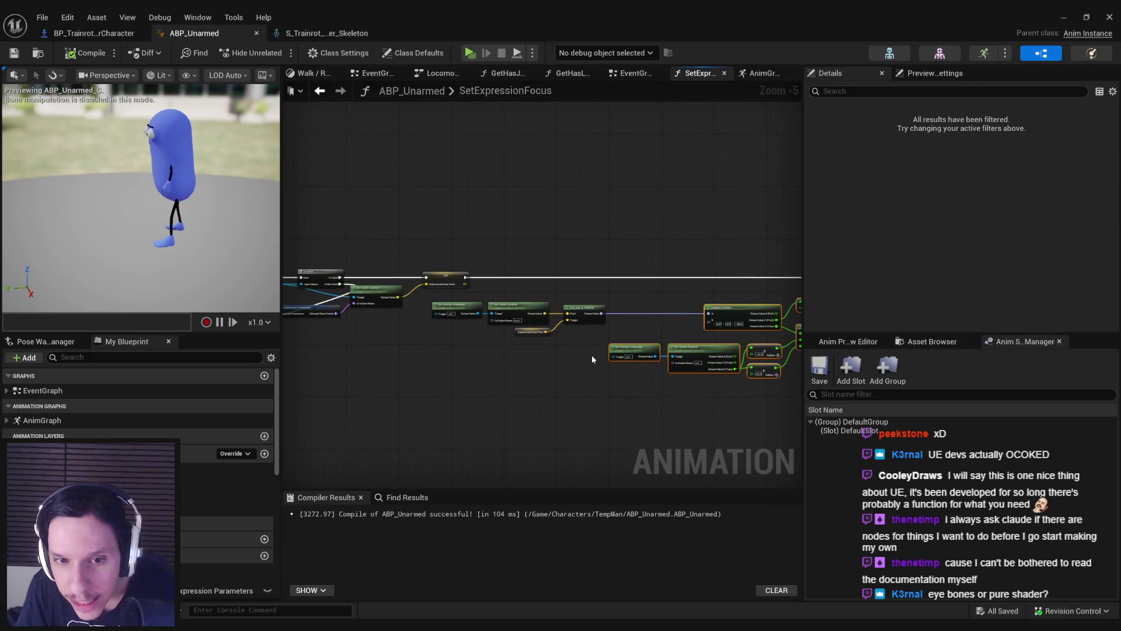
{"action": "key", "text": "Delete"}
{"action": "scroll", "coordinate": [689, 345], "scroll_direction": "up", "scroll_amount": 4}
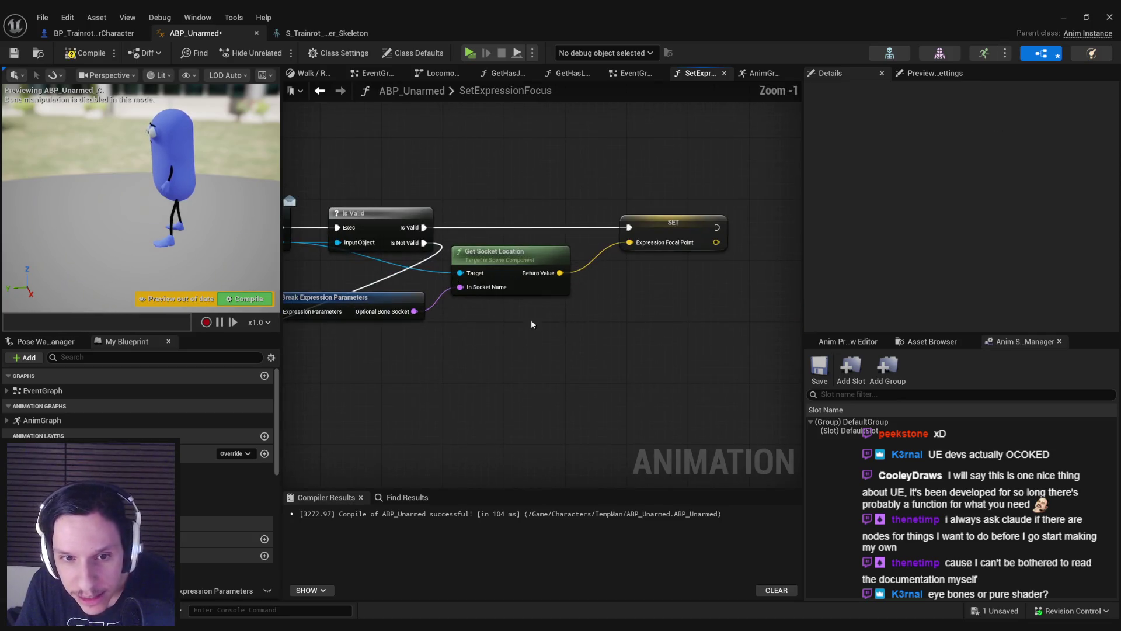
{"action": "scroll", "coordinate": [611, 313], "scroll_direction": "down", "scroll_amount": 3}
{"action": "left_click", "coordinate": [79, 55]}
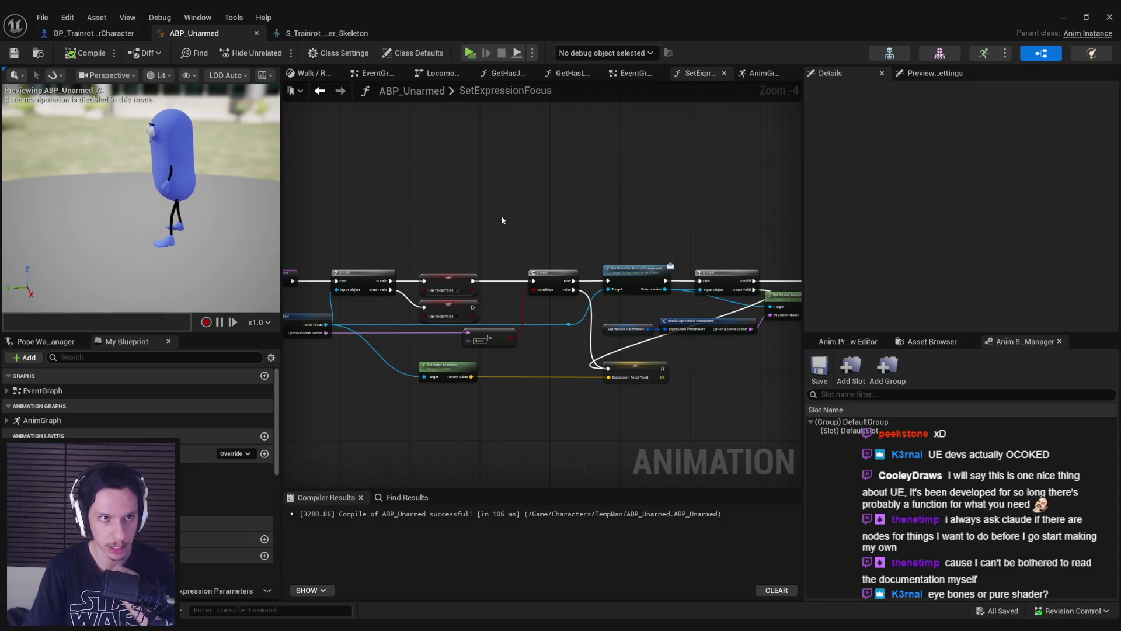
{"action": "key", "text": "ctrl+Tab"}
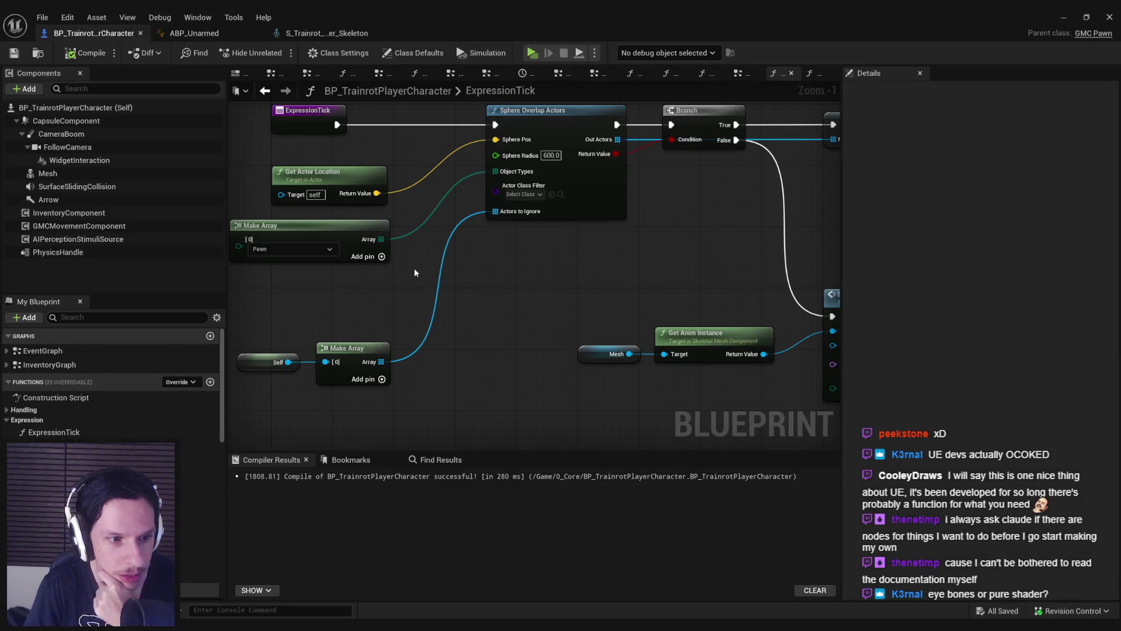
Step: Cycle BP_TrainrotPlayerCharacter's graphs back to ExpressionTick, with its Sphere Overlap Actors and Set Expression Parameters logic
{"action": "key", "text": "ctrl+Tab"}
{"action": "key", "text": "ctrl+Tab"}
{"action": "key", "text": "ctrl+Tab"}
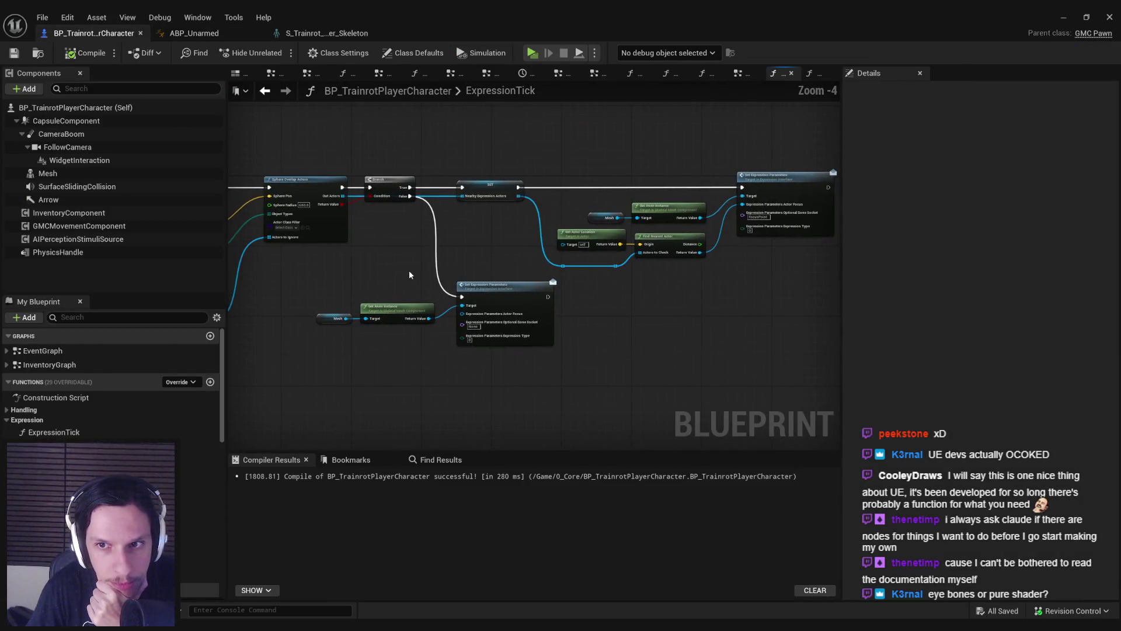
{"action": "key", "text": "ctrl+Tab"}
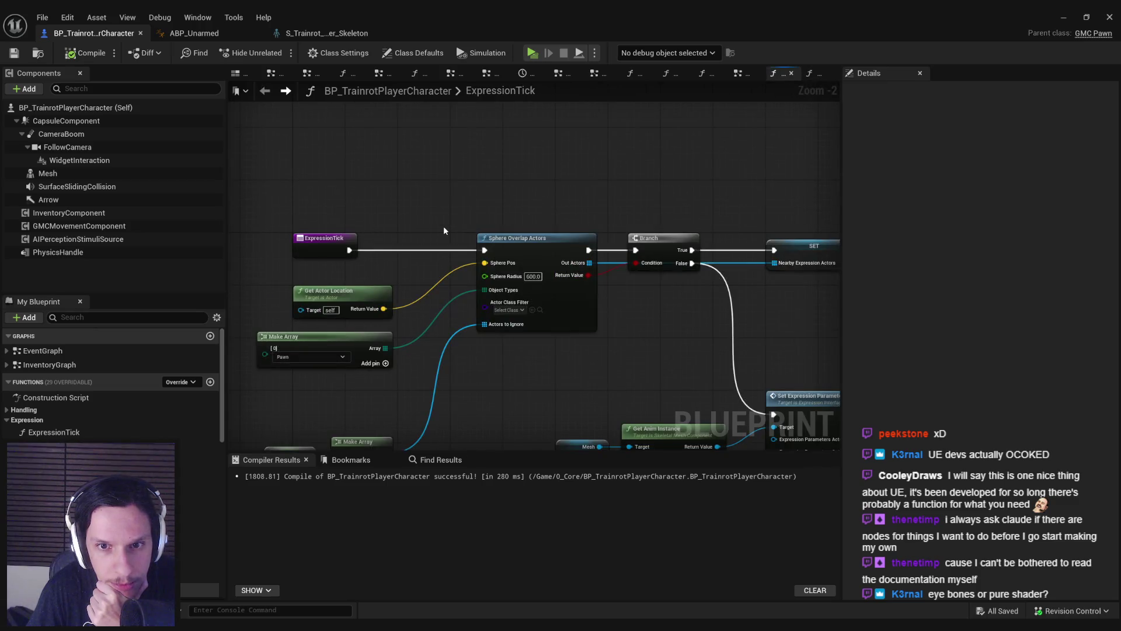
{"action": "scroll", "coordinate": [443, 230], "scroll_direction": "down", "scroll_amount": 1}
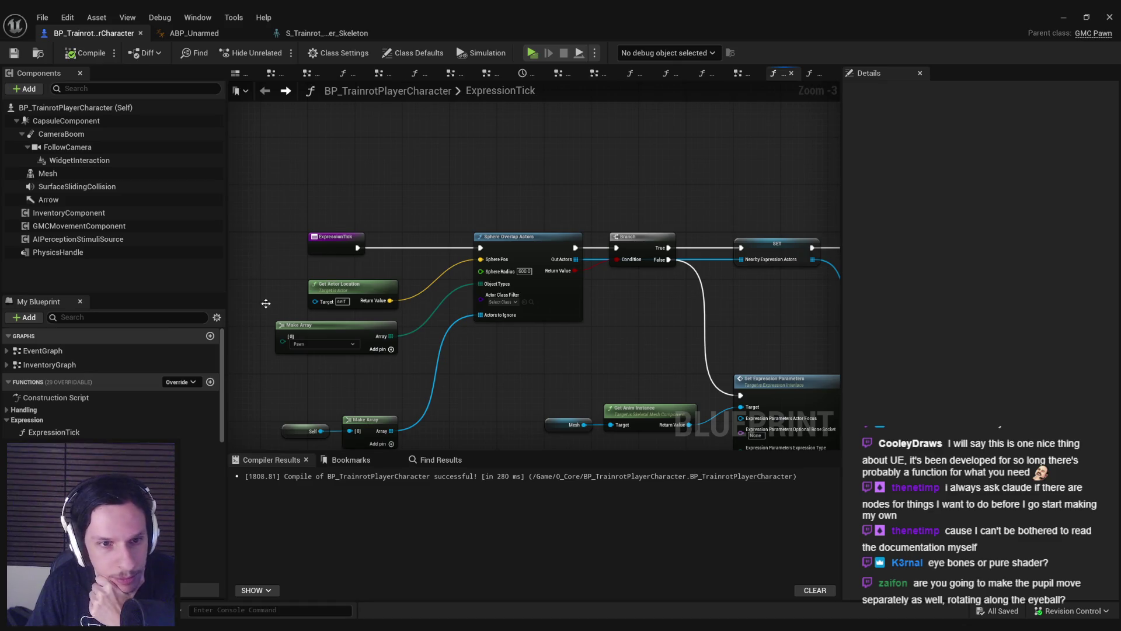
Step: Open the collapsed EventBeginPlay graph and frame its Delay, Cast, Sequence and Set Timer nodes
{"action": "double_click", "coordinate": [42, 351]}
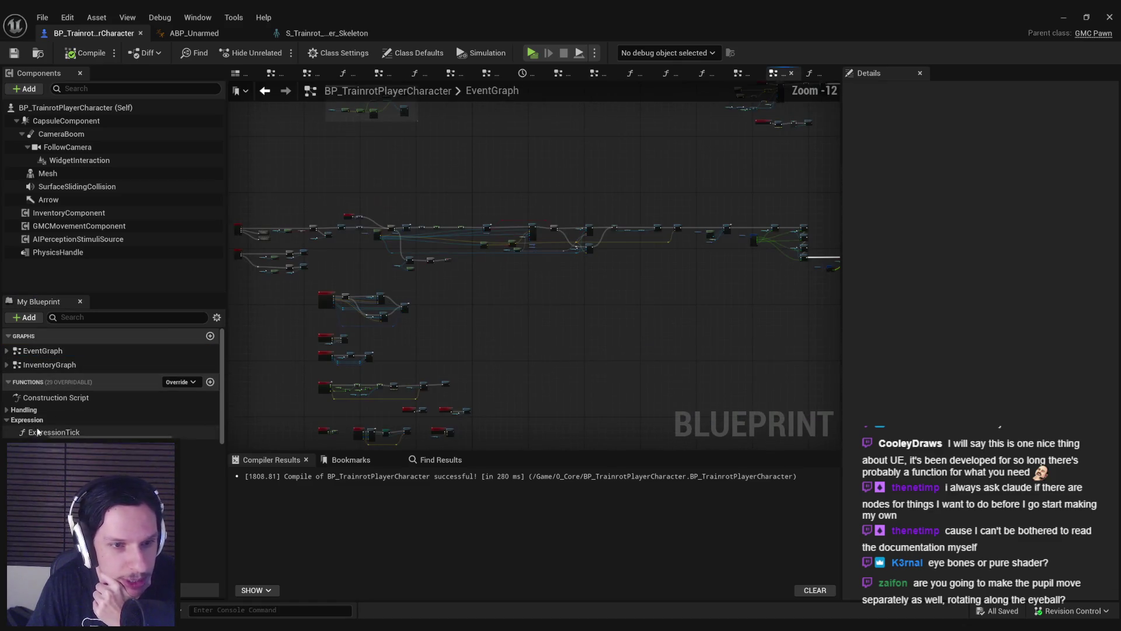
{"action": "left_click", "coordinate": [90, 433]}
{"action": "scroll", "coordinate": [437, 197], "scroll_direction": "up", "scroll_amount": 3}
{"action": "scroll", "coordinate": [458, 278], "scroll_direction": "down", "scroll_amount": 2}
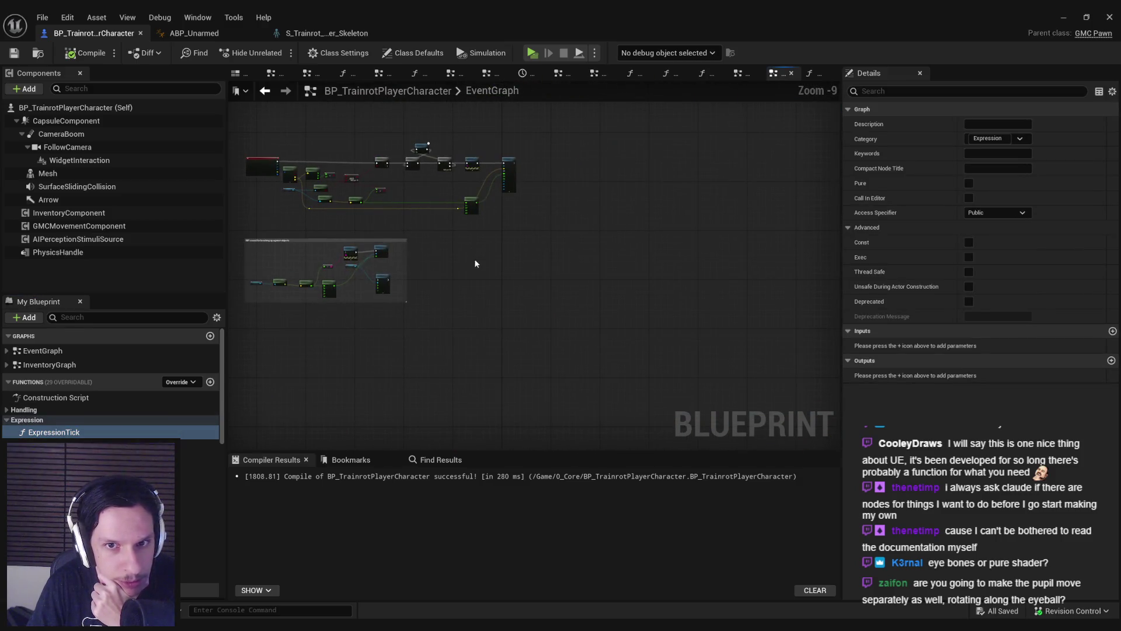
{"action": "scroll", "coordinate": [458, 278], "scroll_direction": "up", "scroll_amount": 3}
{"action": "double_click", "coordinate": [503, 237]}
{"action": "scroll", "coordinate": [322, 262], "scroll_direction": "up", "scroll_amount": 6}
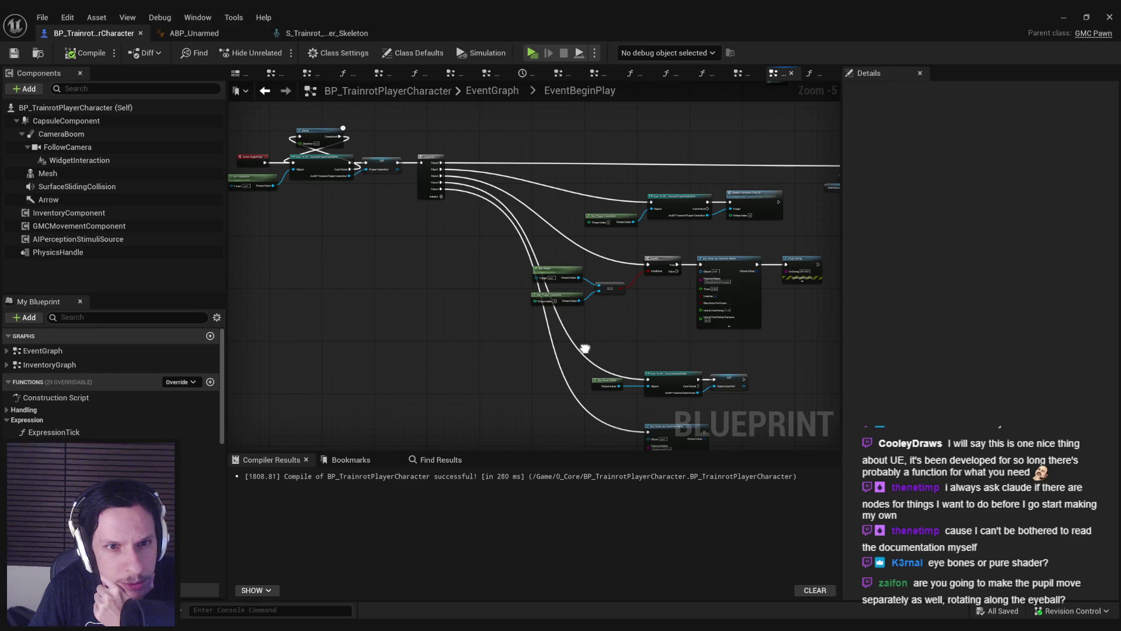
{"action": "left_click_drag", "start_coordinate": [585, 349], "coordinate": [631, 364]}
{"action": "scroll", "coordinate": [430, 248], "scroll_direction": "up", "scroll_amount": 3}
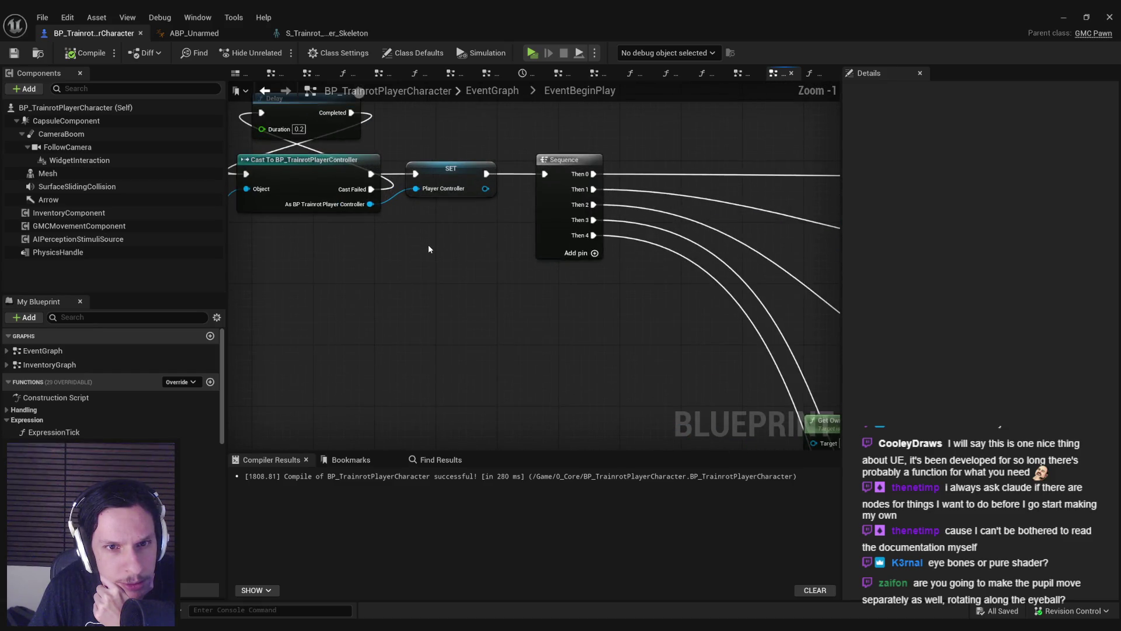
{"action": "scroll", "coordinate": [429, 250], "scroll_direction": "down", "scroll_amount": 1}
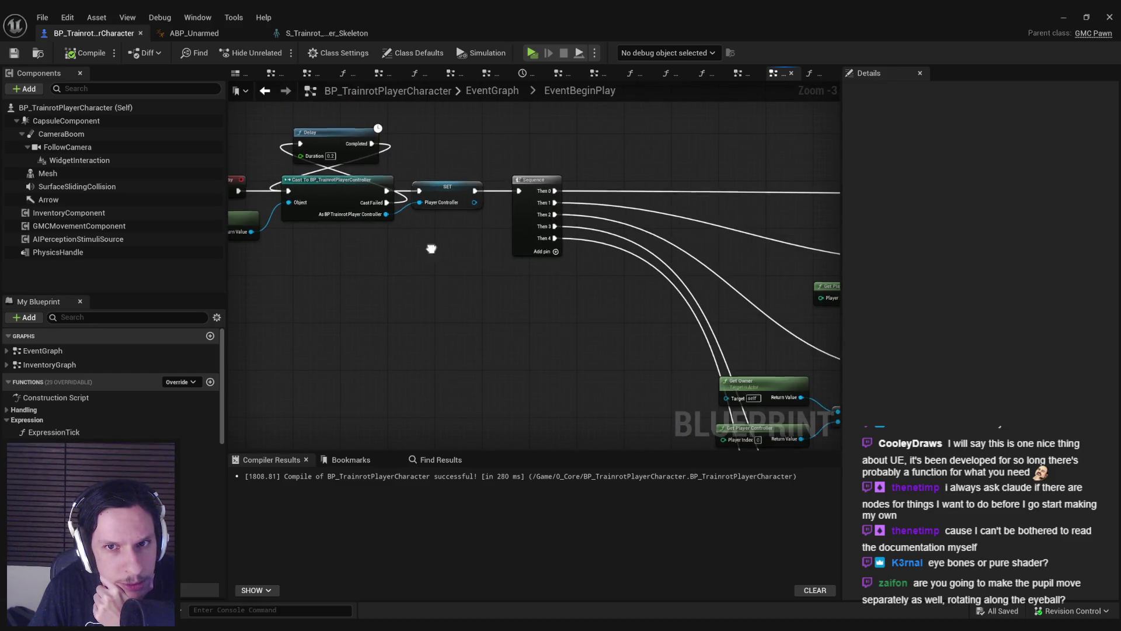
{"action": "left_click_drag", "start_coordinate": [429, 250], "coordinate": [481, 251]}
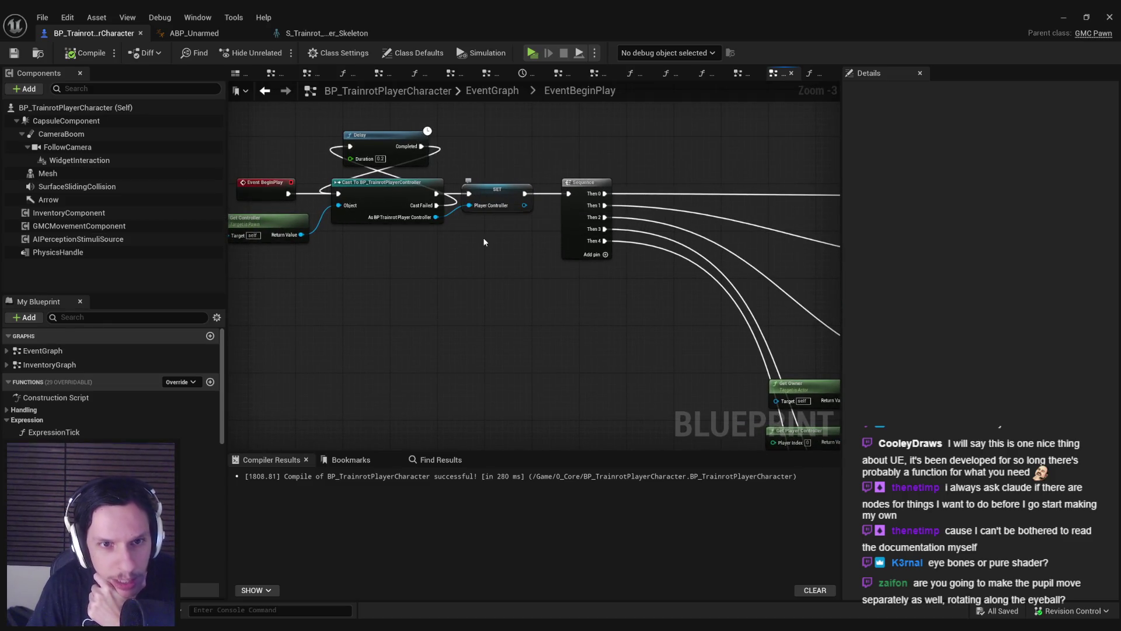
{"action": "mouse_move", "coordinate": [615, 333]}
{"action": "left_mouse_down"}
{"action": "mouse_move", "coordinate": [379, 198]}
{"action": "mouse_move", "coordinate": [177, 58]}
{"action": "left_mouse_up"}
Step: Remove the extra last output pin from the Sequence node
{"action": "mouse_move", "coordinate": [292, 146]}
{"action": "left_mouse_down"}
{"action": "mouse_move", "coordinate": [467, 281]}
{"action": "mouse_move", "coordinate": [613, 350]}
{"action": "left_mouse_up"}
{"action": "scroll", "coordinate": [596, 275], "scroll_direction": "down", "scroll_amount": 1}
{"action": "left_click", "coordinate": [600, 288]}
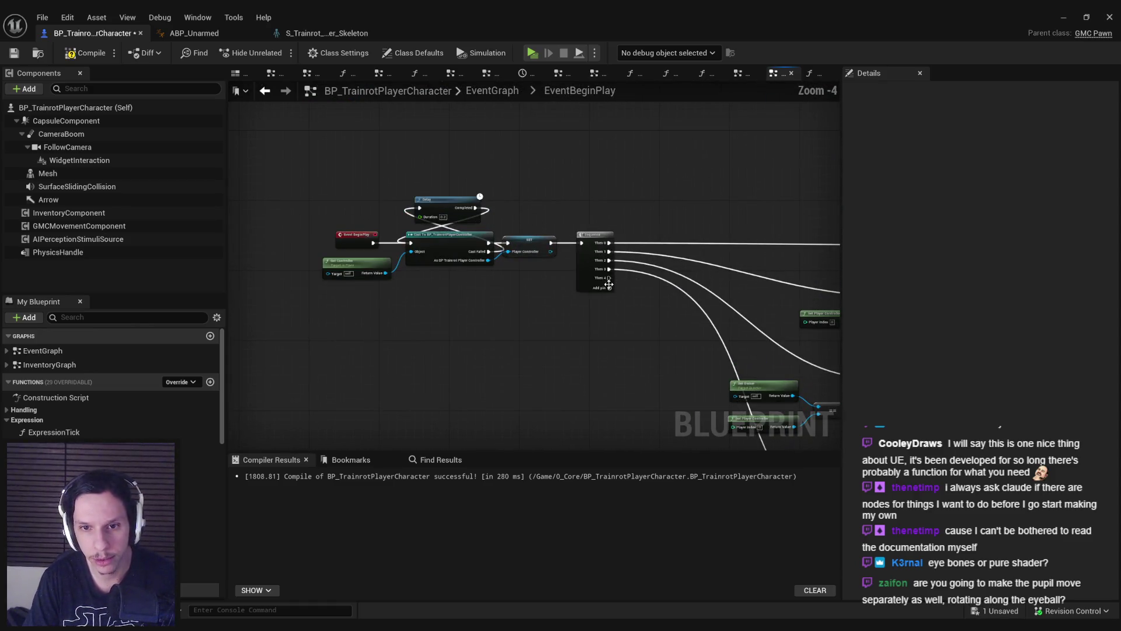
{"action": "right_click", "coordinate": [612, 283]}
{"action": "left_click", "coordinate": [647, 338]}
Step: Move Event BeginPlay further left and wire Set Timer's execution into the Cast node
{"action": "scroll", "coordinate": [563, 300], "scroll_direction": "up", "scroll_amount": 5}
{"action": "mouse_move", "coordinate": [475, 222]}
{"action": "left_mouse_down"}
{"action": "mouse_move", "coordinate": [327, 216]}
{"action": "mouse_move", "coordinate": [474, 247]}
{"action": "mouse_move", "coordinate": [300, 256]}
{"action": "mouse_move", "coordinate": [345, 244]}
{"action": "left_mouse_up"}
{"action": "scroll", "coordinate": [519, 246], "scroll_direction": "down", "scroll_amount": 1}
{"action": "left_click_drag", "start_coordinate": [517, 245], "coordinate": [772, 241]}
Step: Compile and save the character blueprint, then launch a multiplayer play session
{"action": "left_click", "coordinate": [13, 55]}
{"action": "left_click", "coordinate": [1064, 17]}
{"action": "left_click", "coordinate": [275, 53]}
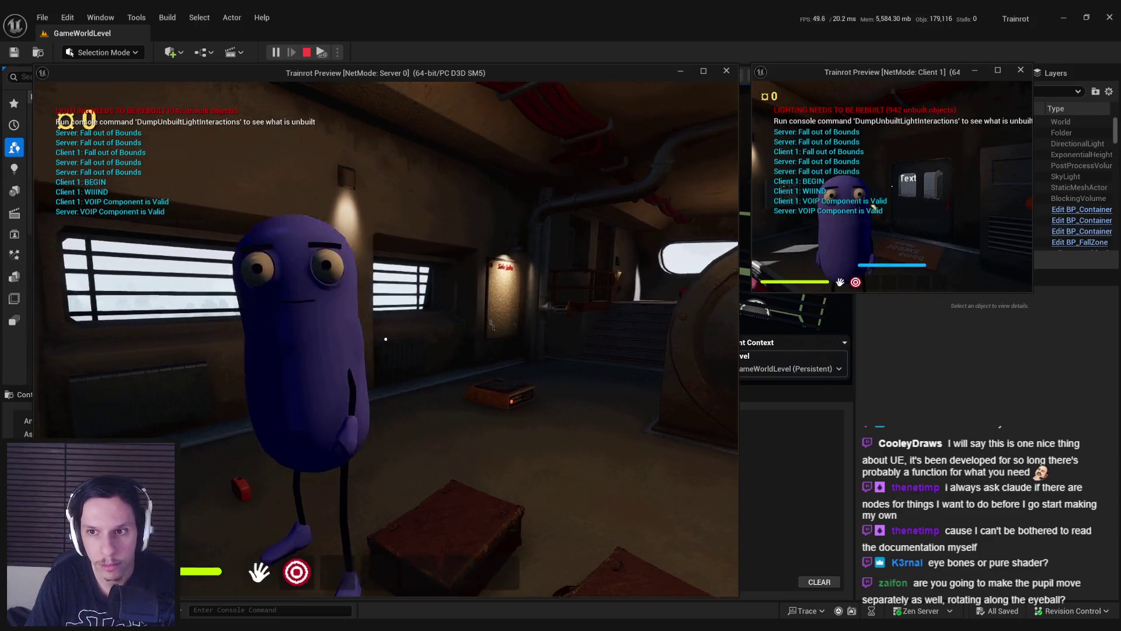
Step: Walk the server character toward and away from the purple character, then stop the session
{"action": "key", "text": "w"}
{"action": "key", "text": "w"}
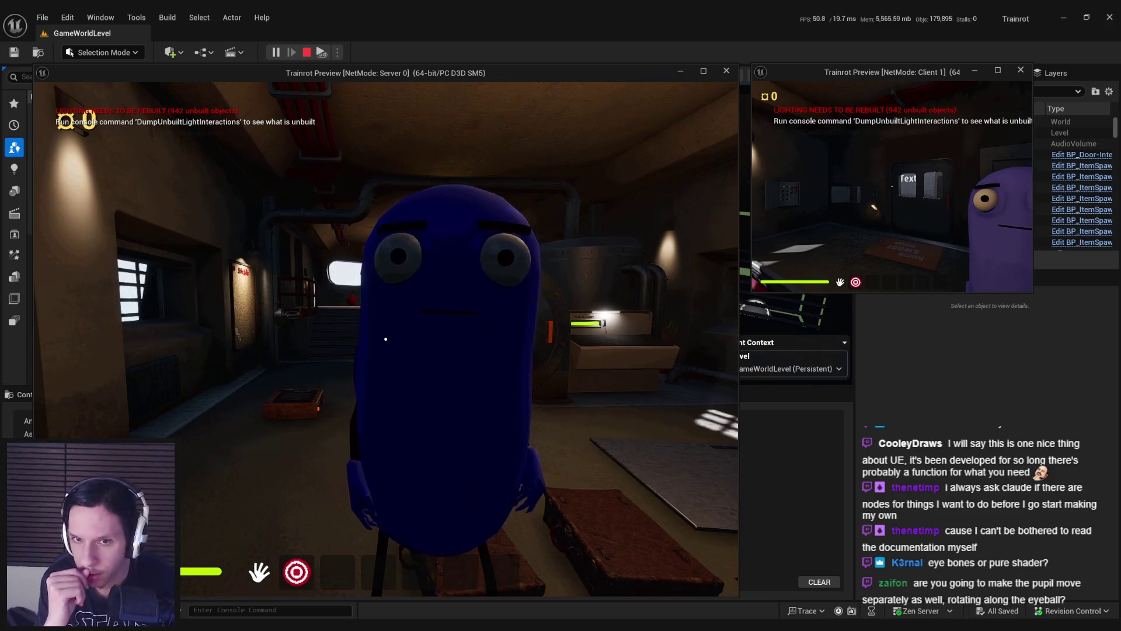
{"action": "key", "text": "s"}
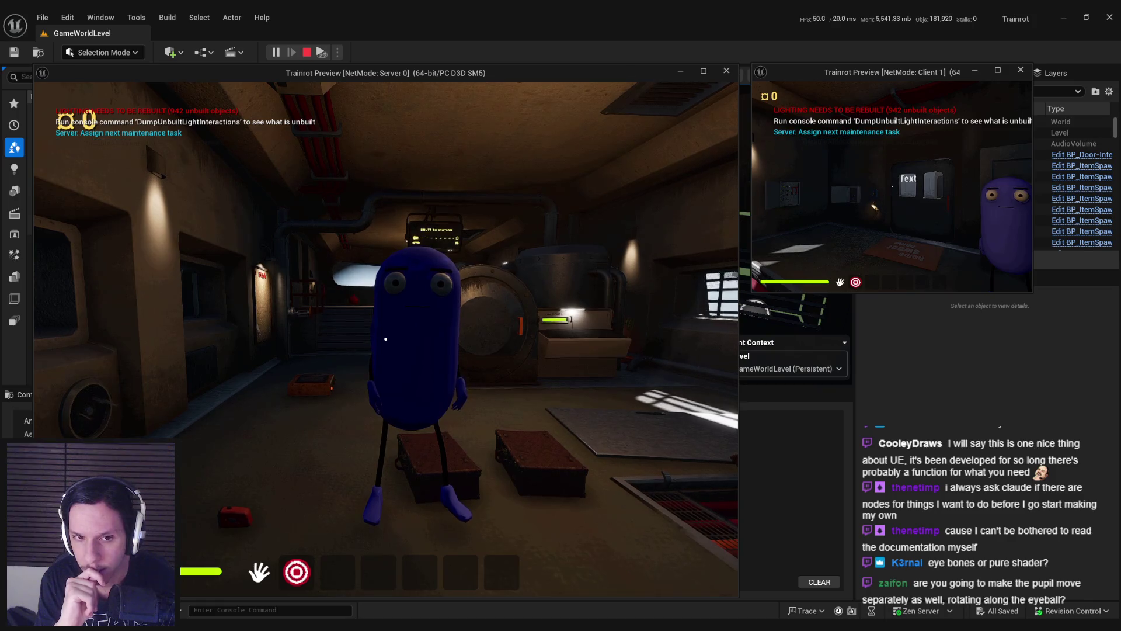
{"action": "key", "text": "d"}
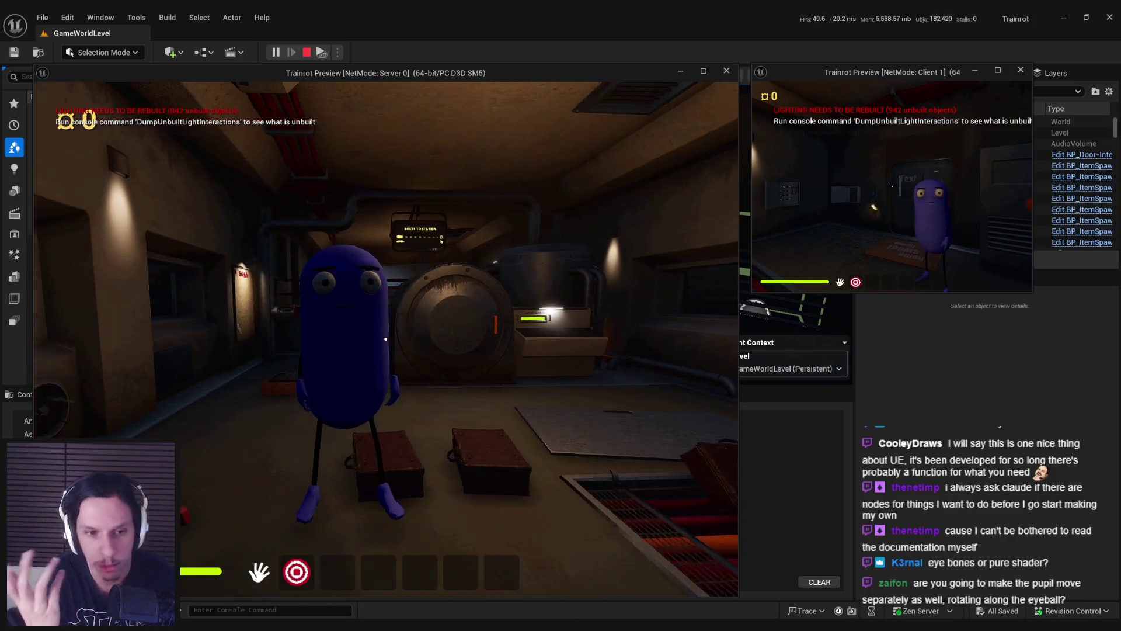
{"action": "key", "text": "Escape"}
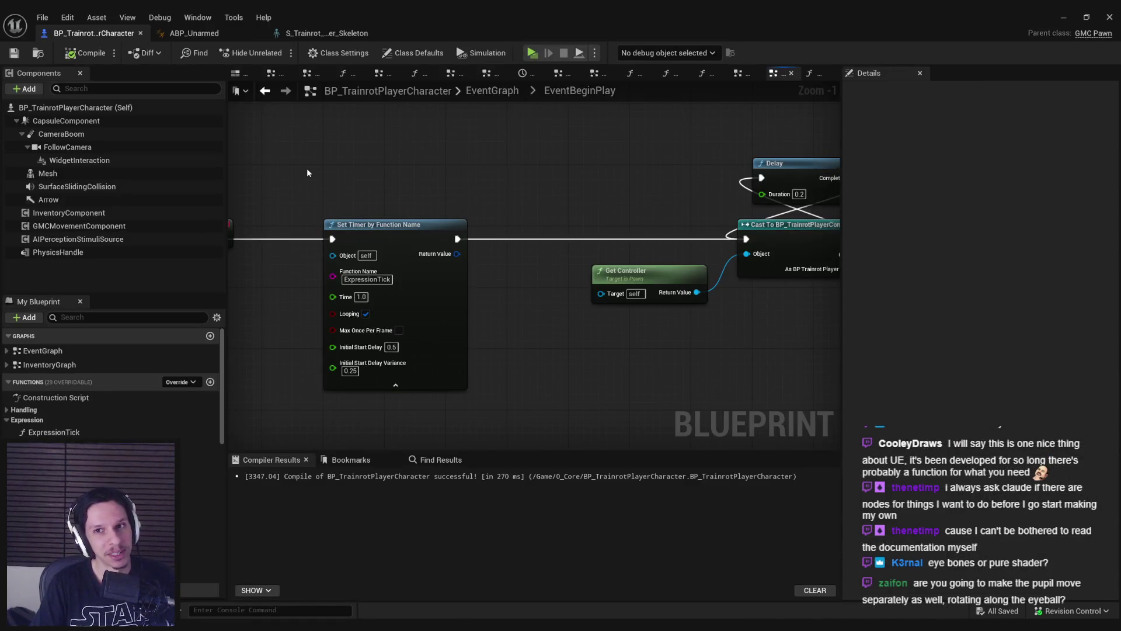
Step: Inspect the head and FollowCamera in the character's 3D Viewport, then return to ABP_Unarmed
{"action": "left_click", "coordinate": [243, 77]}
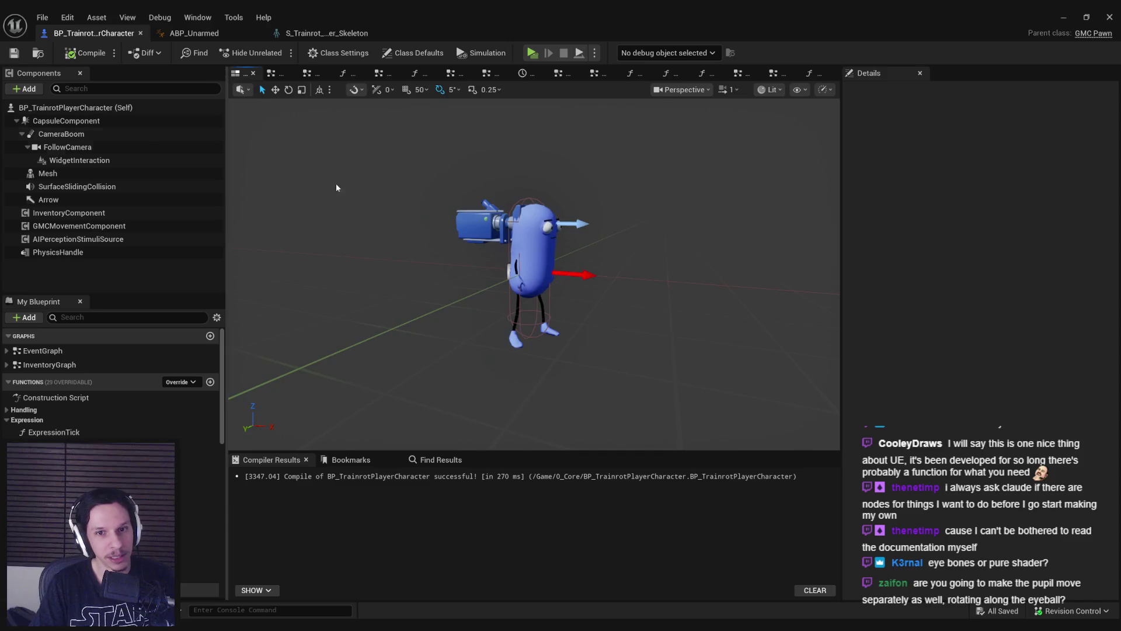
{"action": "left_click", "coordinate": [67, 146]}
{"action": "scroll", "coordinate": [534, 275], "scroll_direction": "down", "scroll_amount": 2}
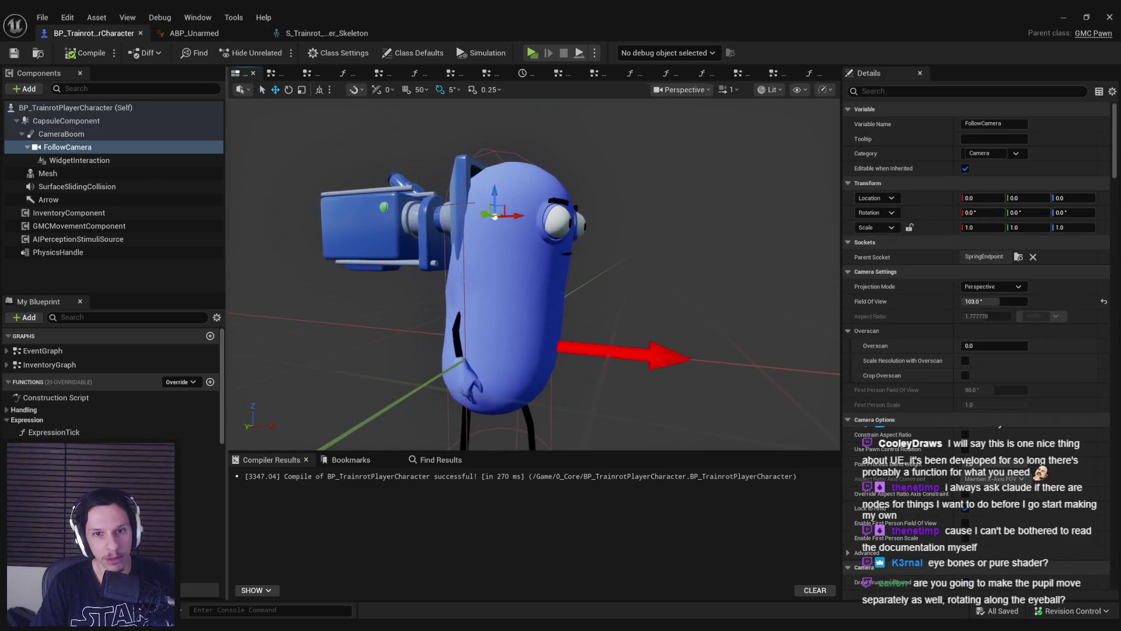
{"action": "left_click_drag", "start_coordinate": [535, 274], "coordinate": [485, 275]}
{"action": "mouse_move", "coordinate": [525, 292]}
{"action": "left_mouse_down"}
{"action": "mouse_move", "coordinate": [456, 292]}
{"action": "mouse_move", "coordinate": [455, 280]}
{"action": "mouse_move", "coordinate": [462, 310]}
{"action": "mouse_move", "coordinate": [467, 297]}
{"action": "mouse_move", "coordinate": [525, 306]}
{"action": "mouse_move", "coordinate": [461, 304]}
{"action": "left_mouse_up"}
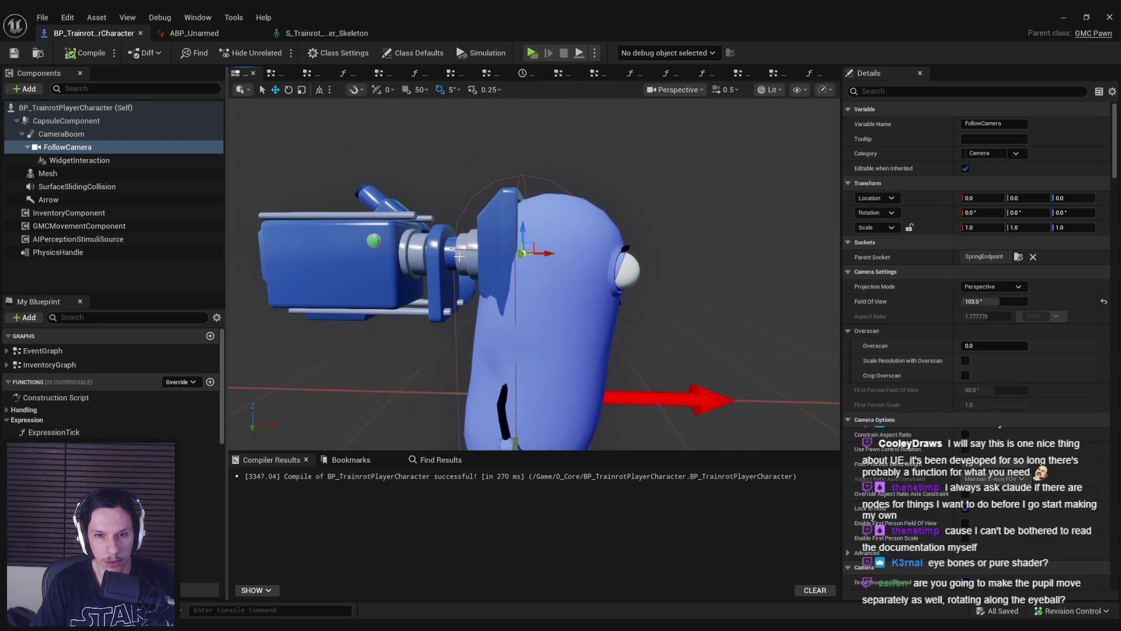
{"action": "left_click", "coordinate": [219, 36]}
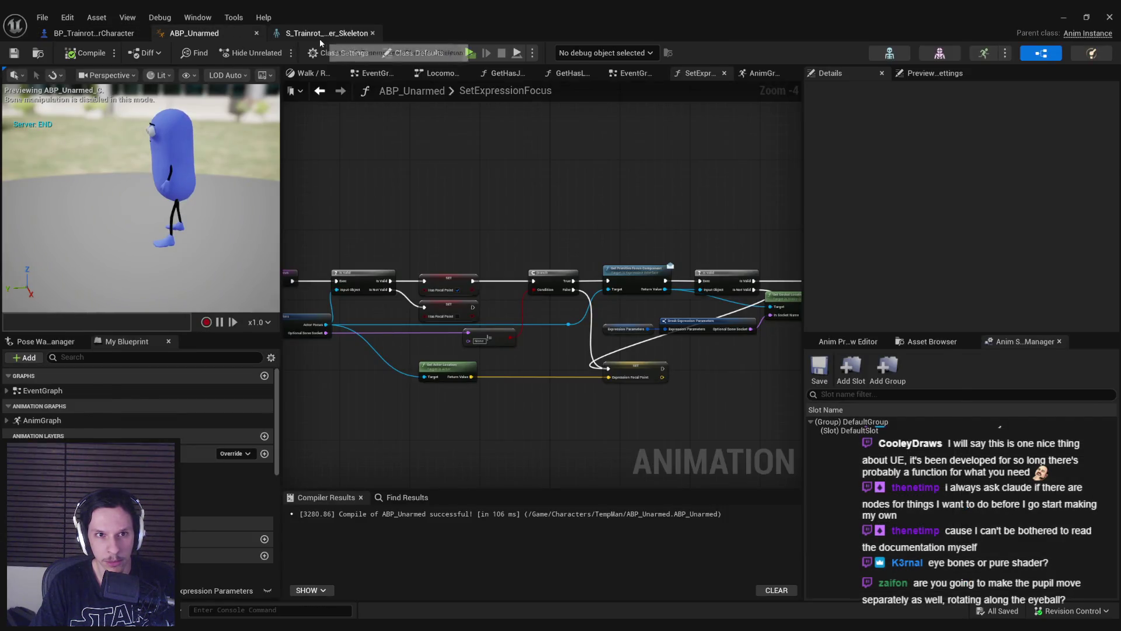
Step: Move the skeleton's FocusPoint socket to relative X 15.4, save the skeleton, and return to ABP_Unarmed
{"action": "left_click", "coordinate": [320, 39]}
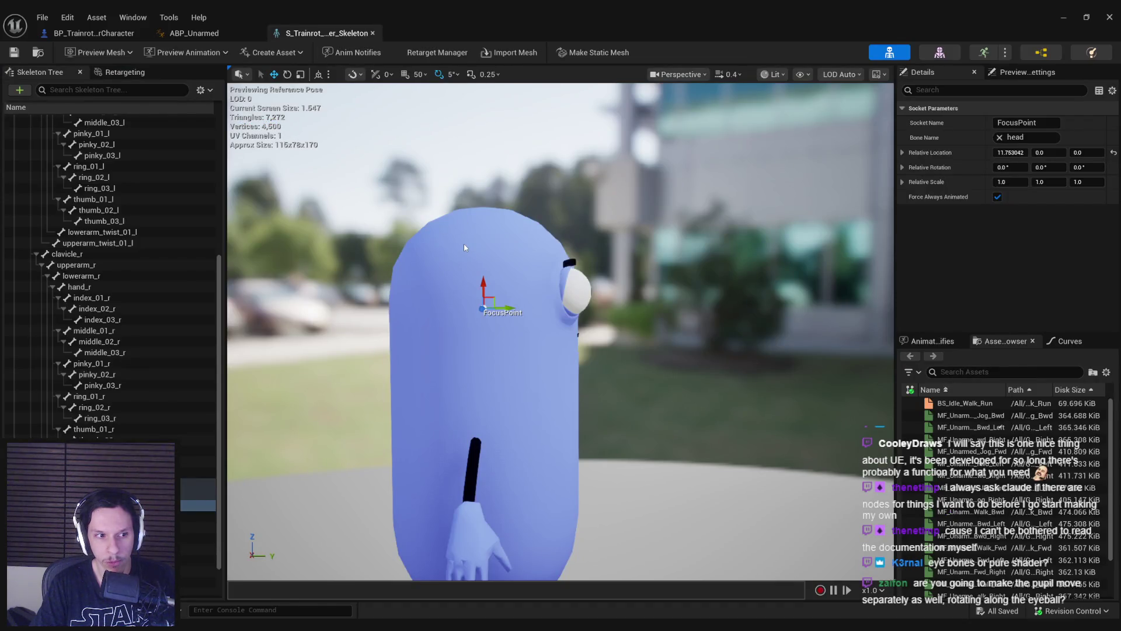
{"action": "mouse_move", "coordinate": [457, 246]}
{"action": "left_mouse_down"}
{"action": "mouse_move", "coordinate": [410, 292]}
{"action": "mouse_move", "coordinate": [452, 292]}
{"action": "left_mouse_up"}
{"action": "left_click", "coordinate": [199, 494]}
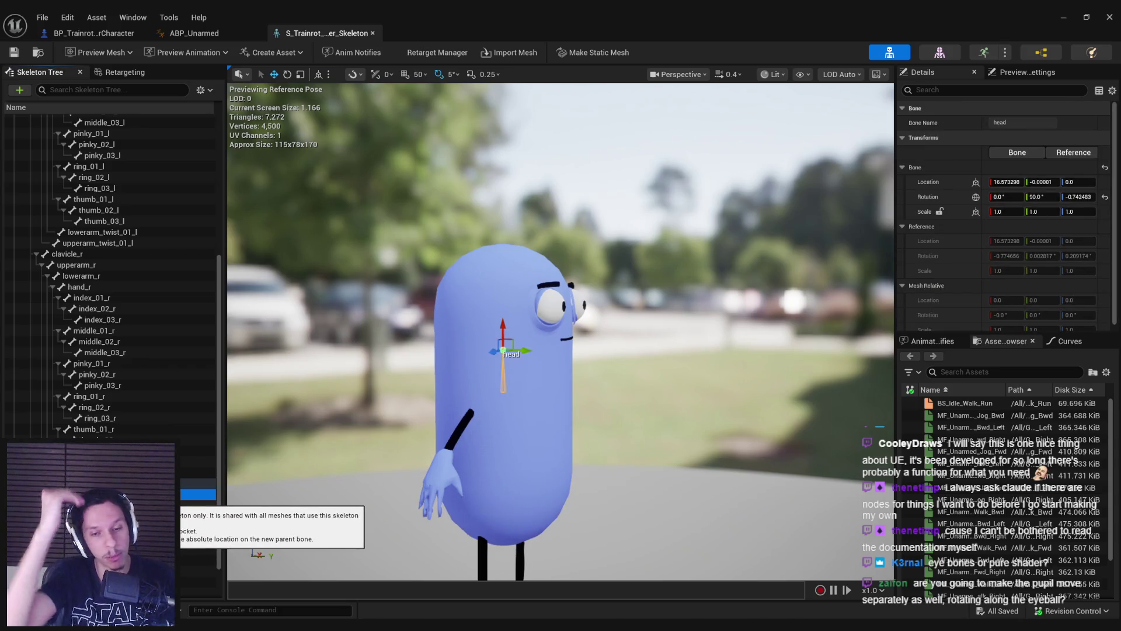
{"action": "left_click", "coordinate": [198, 504]}
{"action": "left_click_drag", "start_coordinate": [498, 290], "coordinate": [500, 285]}
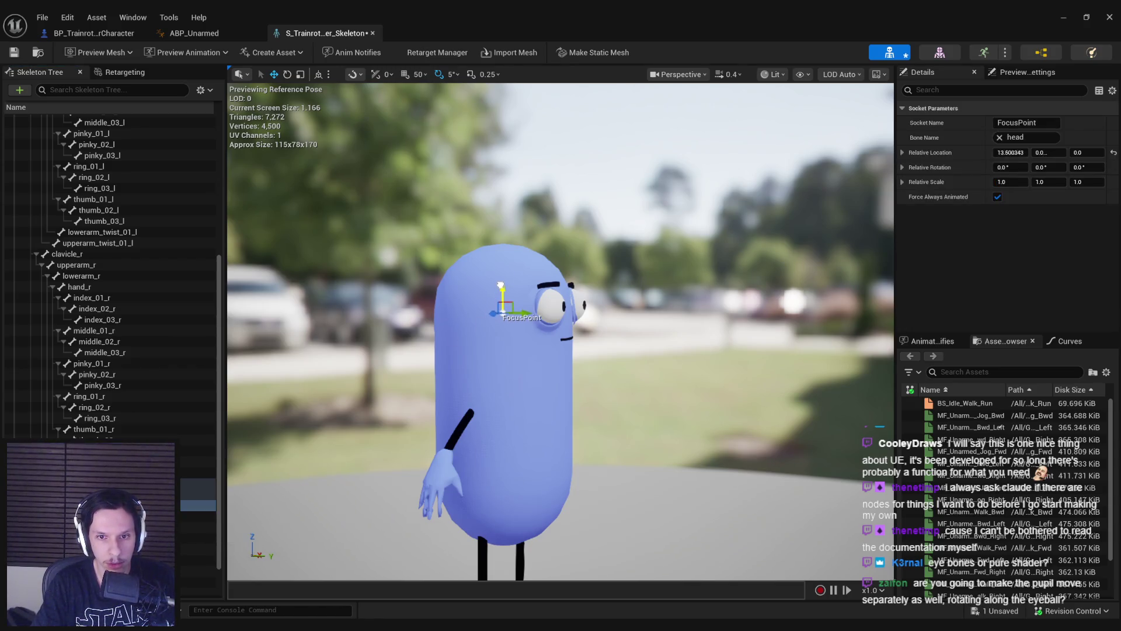
{"action": "key", "text": "ctrl+s"}
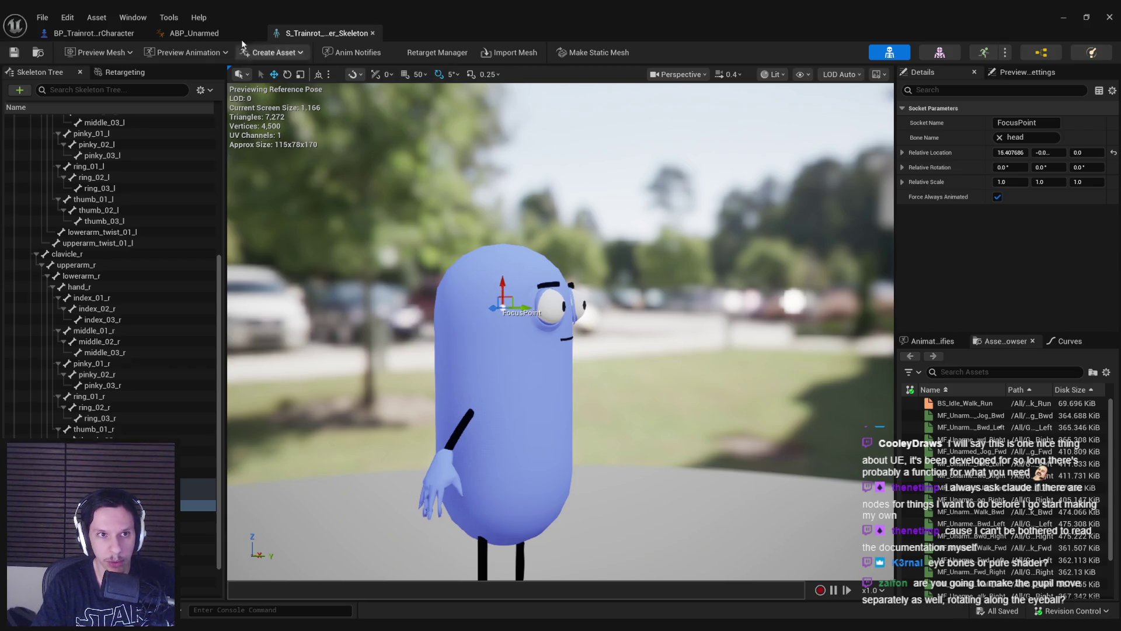
{"action": "left_click", "coordinate": [220, 32]}
{"action": "scroll", "coordinate": [538, 301], "scroll_direction": "up", "scroll_amount": 1}
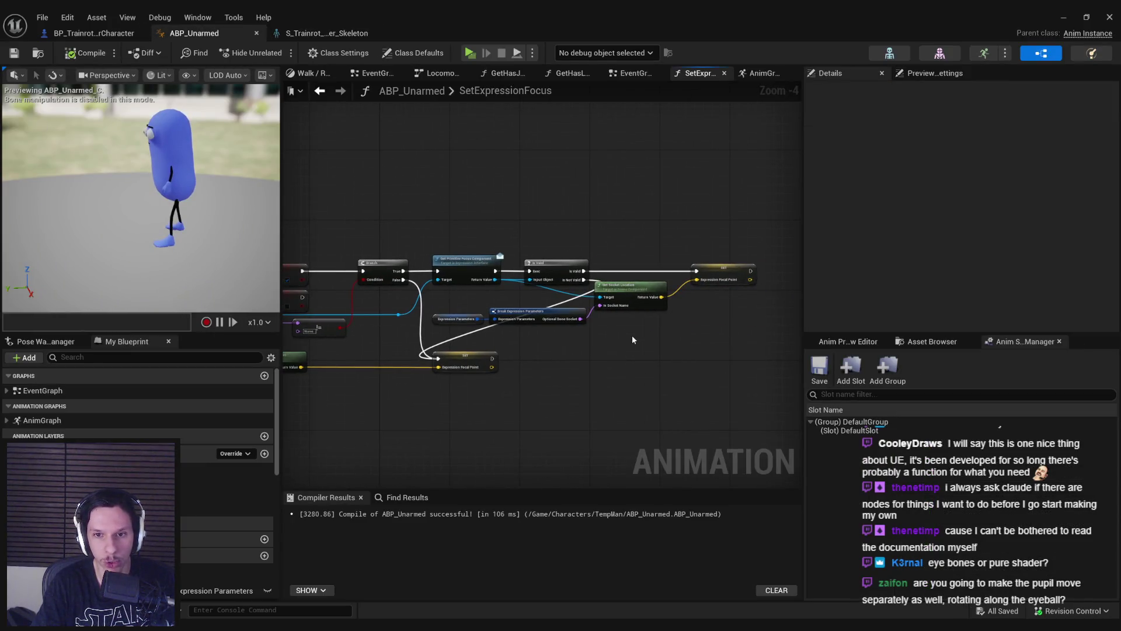
Step: Go to ABP_Unarmed's AnimGraph and select the head's Look At node
{"action": "scroll", "coordinate": [605, 328], "scroll_direction": "up", "scroll_amount": 1}
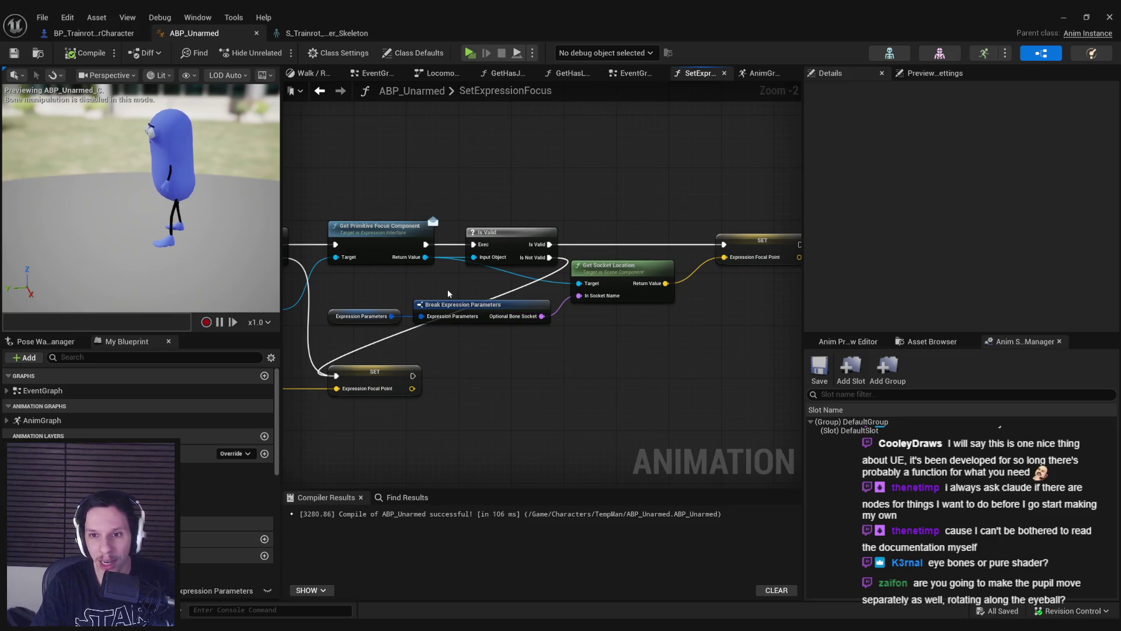
{"action": "scroll", "coordinate": [447, 289], "scroll_direction": "down", "scroll_amount": 1}
{"action": "scroll", "coordinate": [422, 289], "scroll_direction": "down", "scroll_amount": 1}
{"action": "left_click_drag", "start_coordinate": [422, 290], "coordinate": [685, 292]}
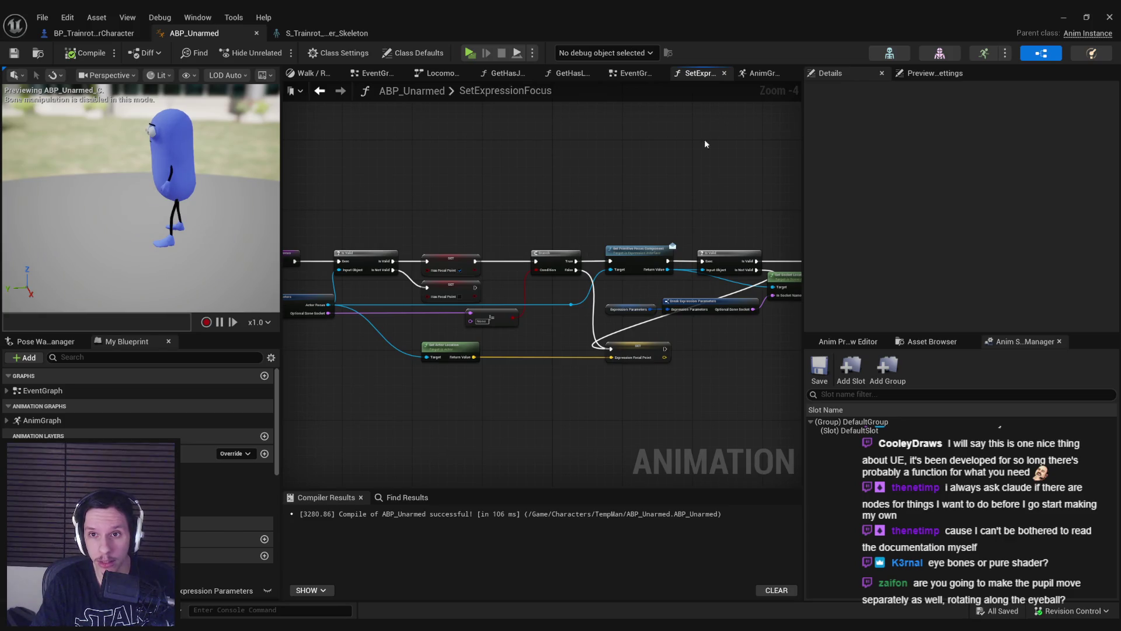
{"action": "left_click", "coordinate": [761, 74]}
{"action": "scroll", "coordinate": [642, 281], "scroll_direction": "up", "scroll_amount": 3}
{"action": "left_click", "coordinate": [636, 266]}
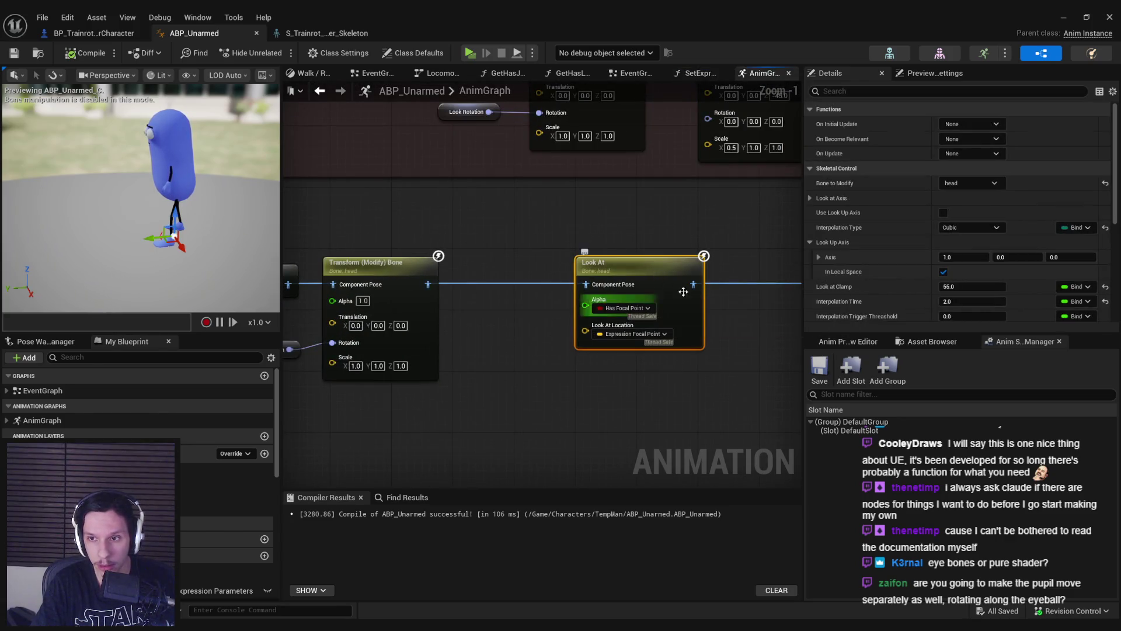
Step: Confirm the Look At node's Bone to Modify stays set to head
{"action": "scroll", "coordinate": [857, 296], "scroll_direction": "down", "scroll_amount": 1}
{"action": "scroll", "coordinate": [850, 259], "scroll_direction": "down", "scroll_amount": 2}
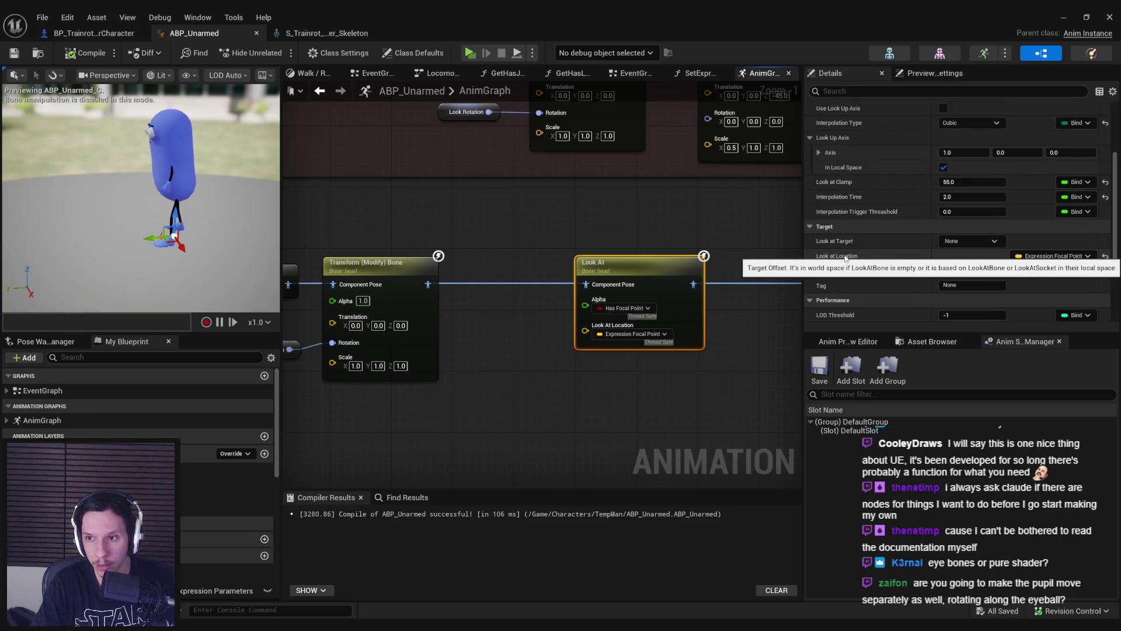
{"action": "scroll", "coordinate": [852, 275], "scroll_direction": "up", "scroll_amount": 3}
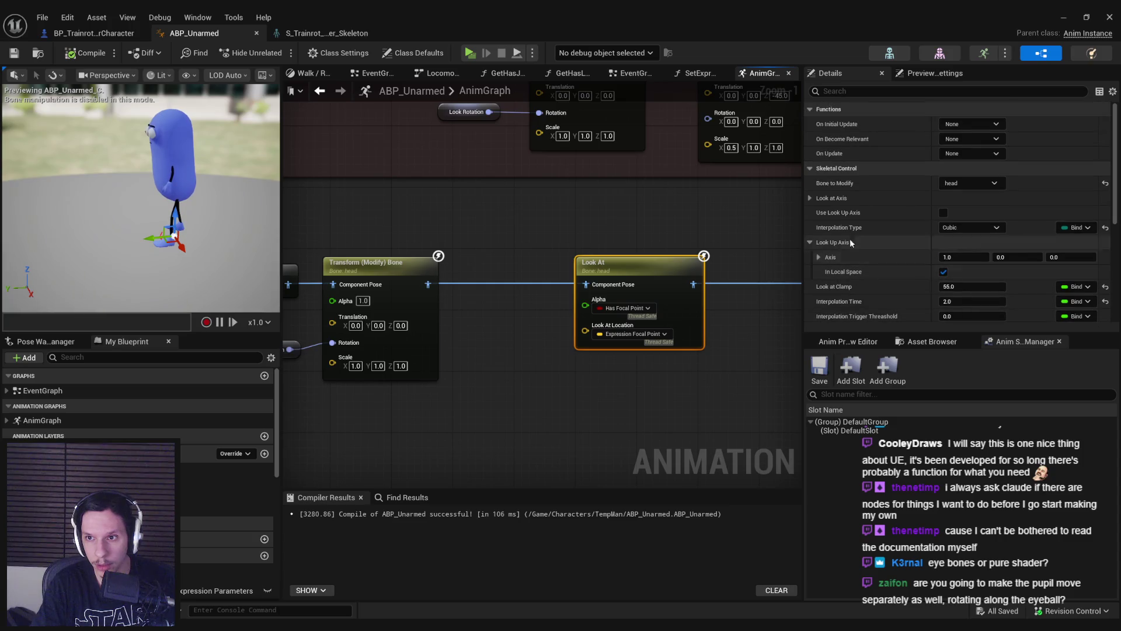
{"action": "left_click", "coordinate": [969, 183]}
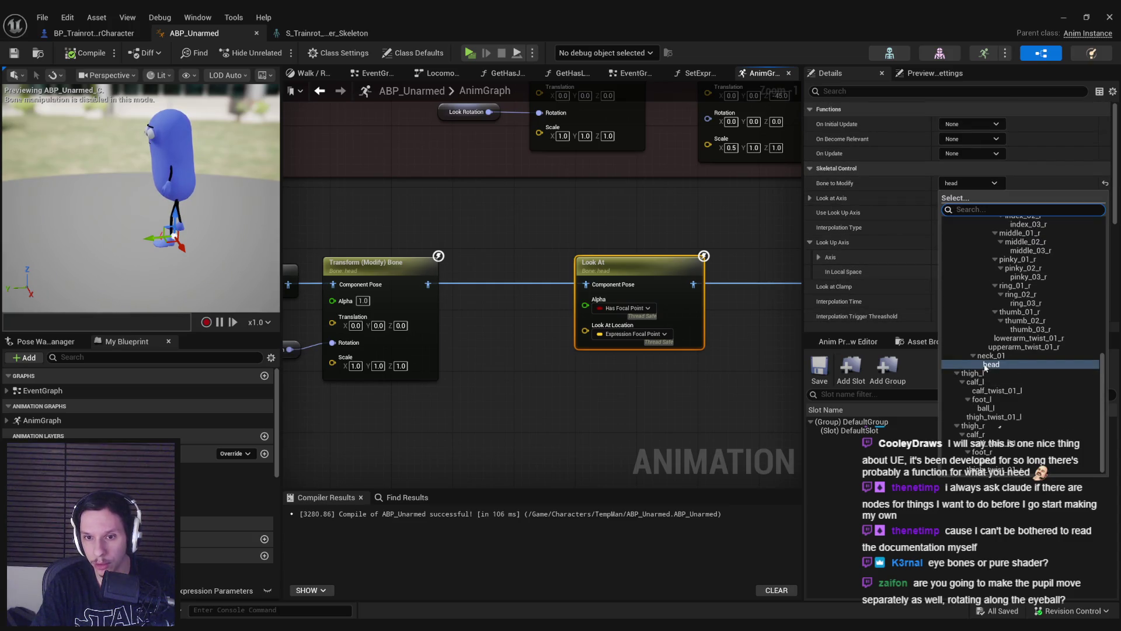
{"action": "left_click", "coordinate": [682, 395]}
Step: Review the Look At node's Look at Axis settings and individual axis values
{"action": "left_click", "coordinate": [810, 198]}
{"action": "left_click", "coordinate": [812, 197]}
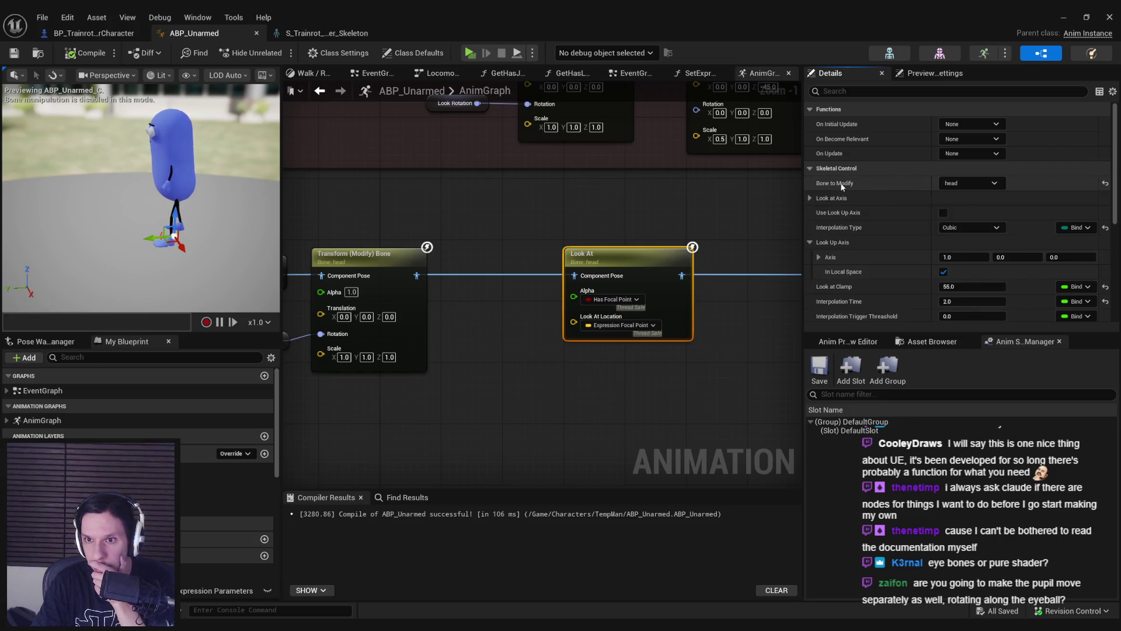
{"action": "scroll", "coordinate": [842, 248], "scroll_direction": "down", "scroll_amount": 2}
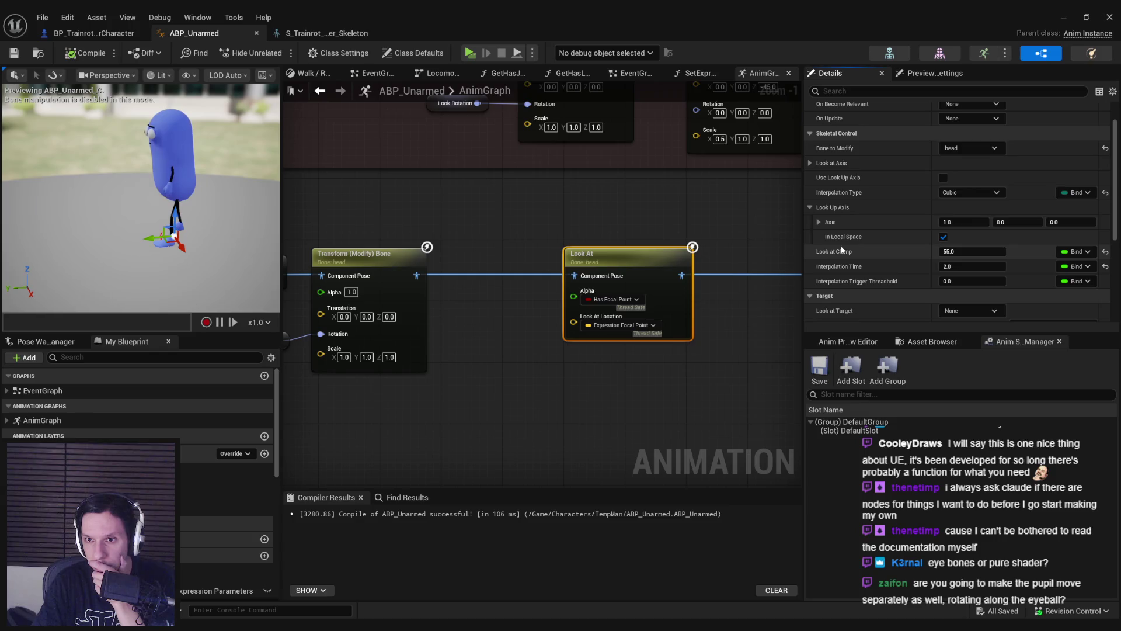
{"action": "scroll", "coordinate": [842, 267], "scroll_direction": "down", "scroll_amount": 3}
{"action": "scroll", "coordinate": [845, 274], "scroll_direction": "down", "scroll_amount": 6}
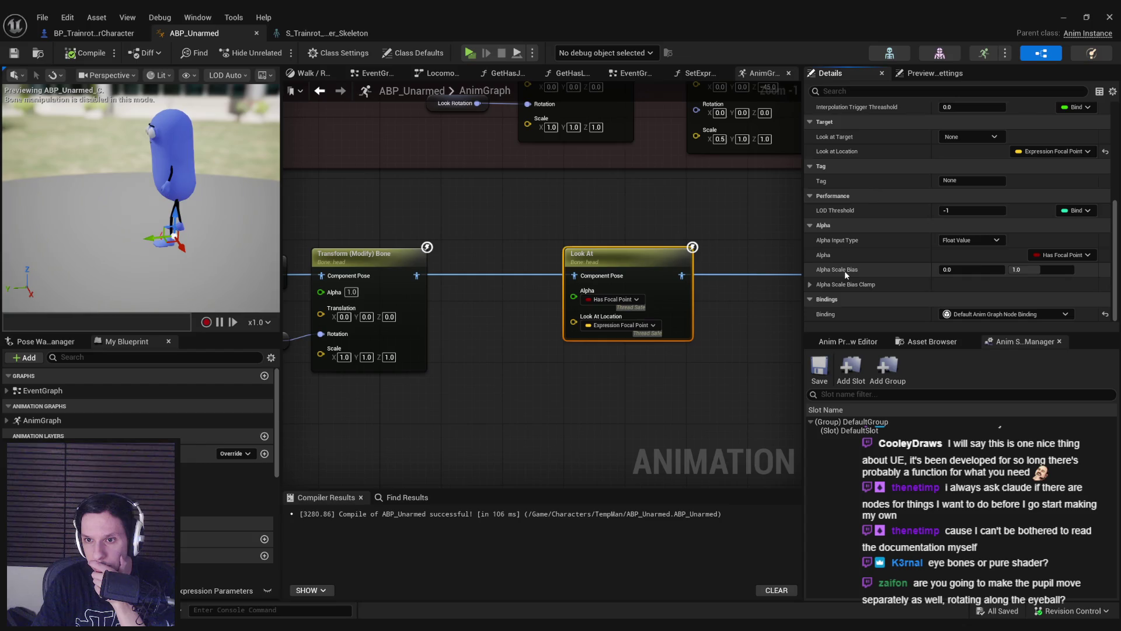
{"action": "scroll", "coordinate": [844, 270], "scroll_direction": "up", "scroll_amount": 10}
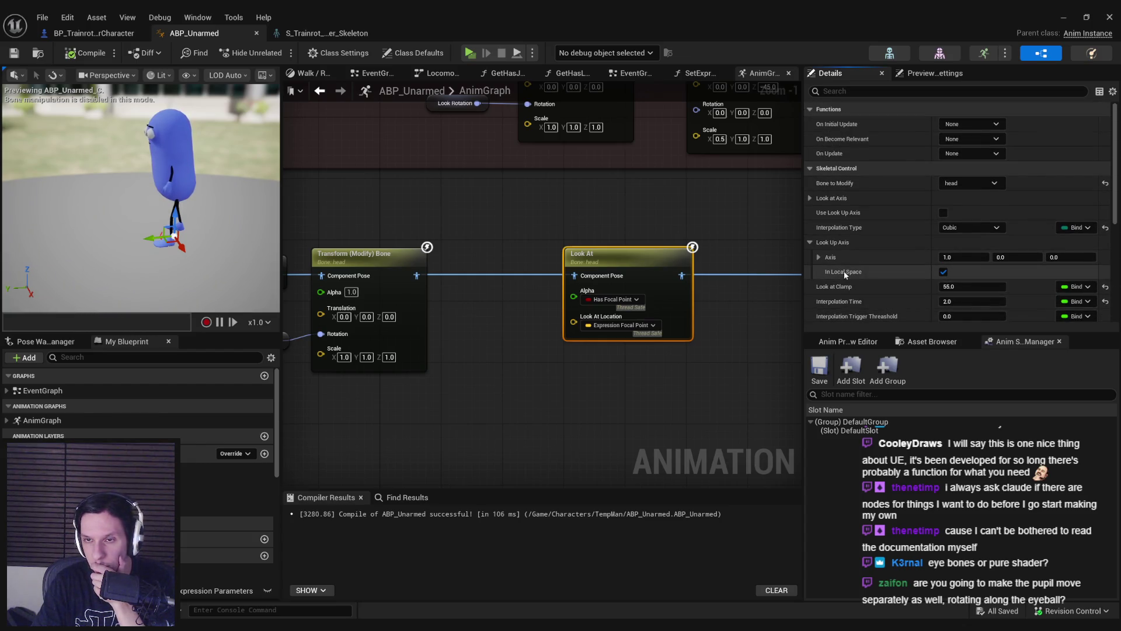
{"action": "left_click", "coordinate": [811, 198]}
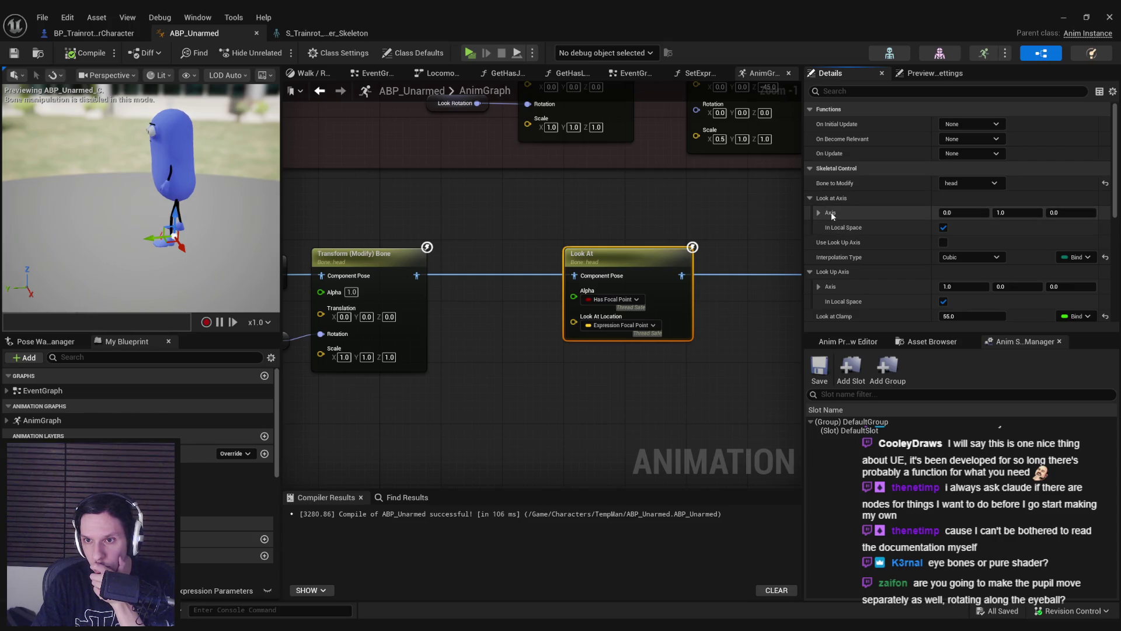
{"action": "left_click", "coordinate": [821, 213]}
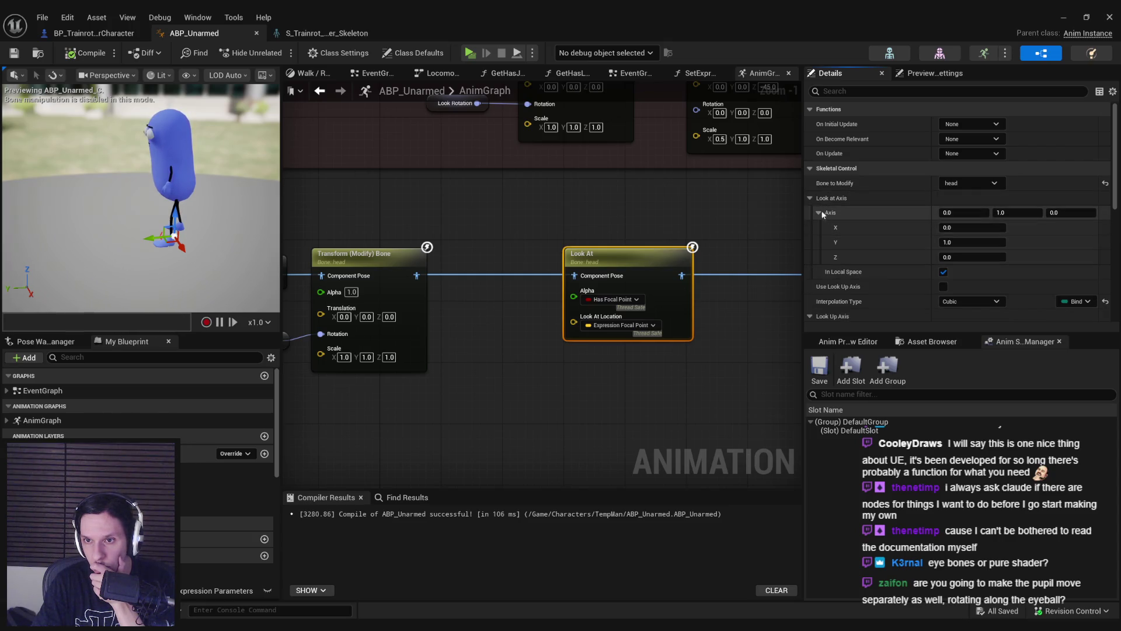
{"action": "left_click", "coordinate": [820, 212]}
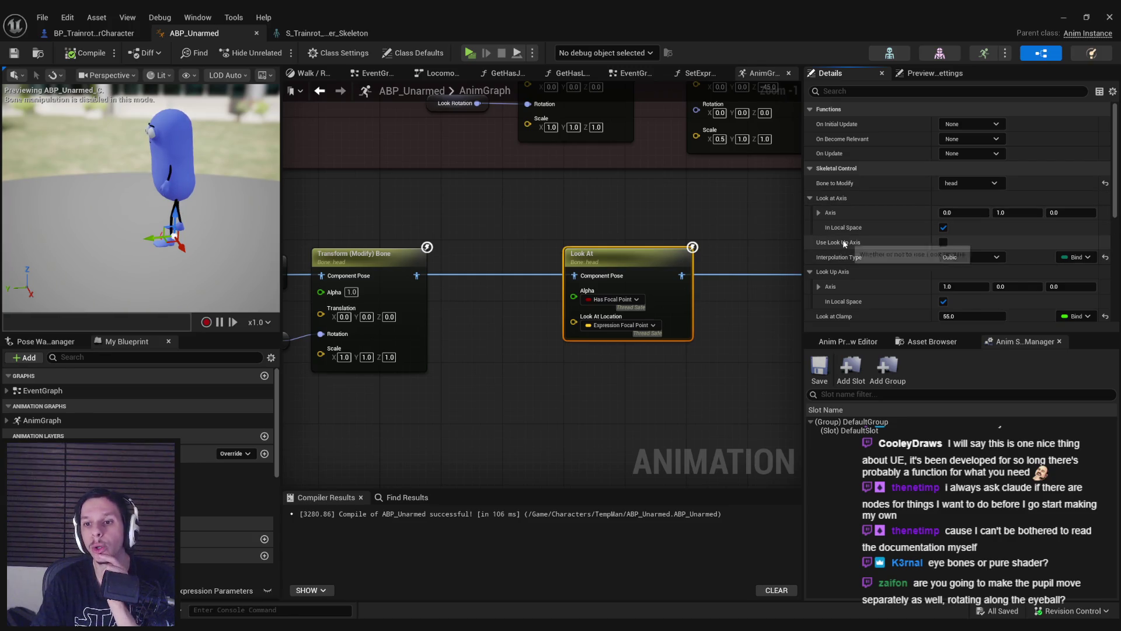
Step: Tick Use Look Up Axis on the Look At node, then compile and save ABP_Unarmed
{"action": "left_click", "coordinate": [944, 242]}
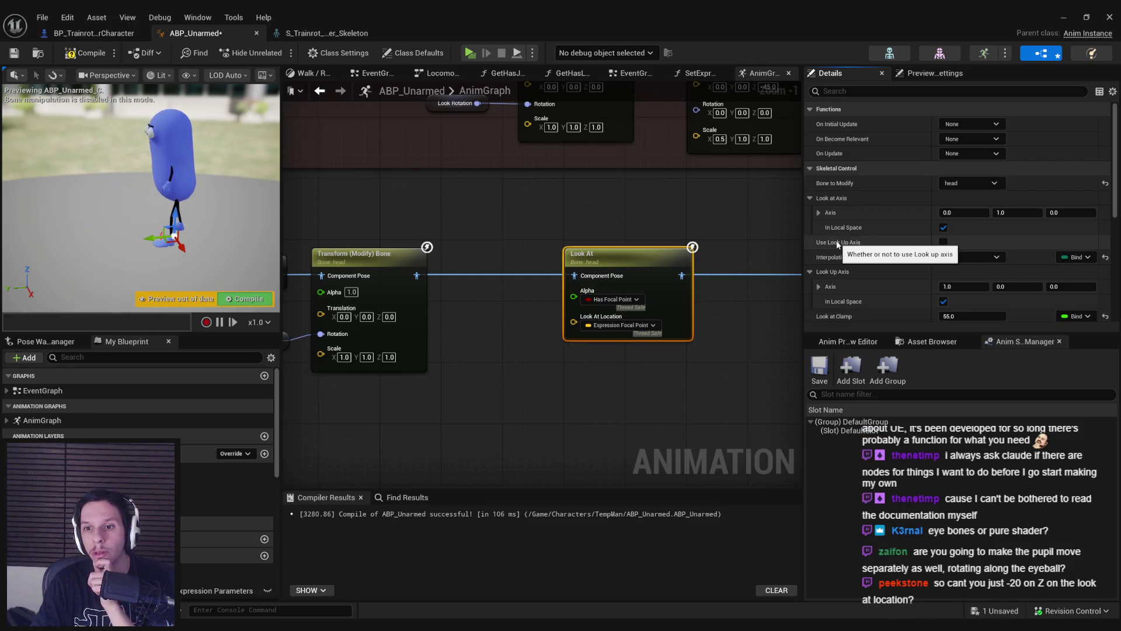
{"action": "scroll", "coordinate": [837, 245], "scroll_direction": "down", "scroll_amount": 1}
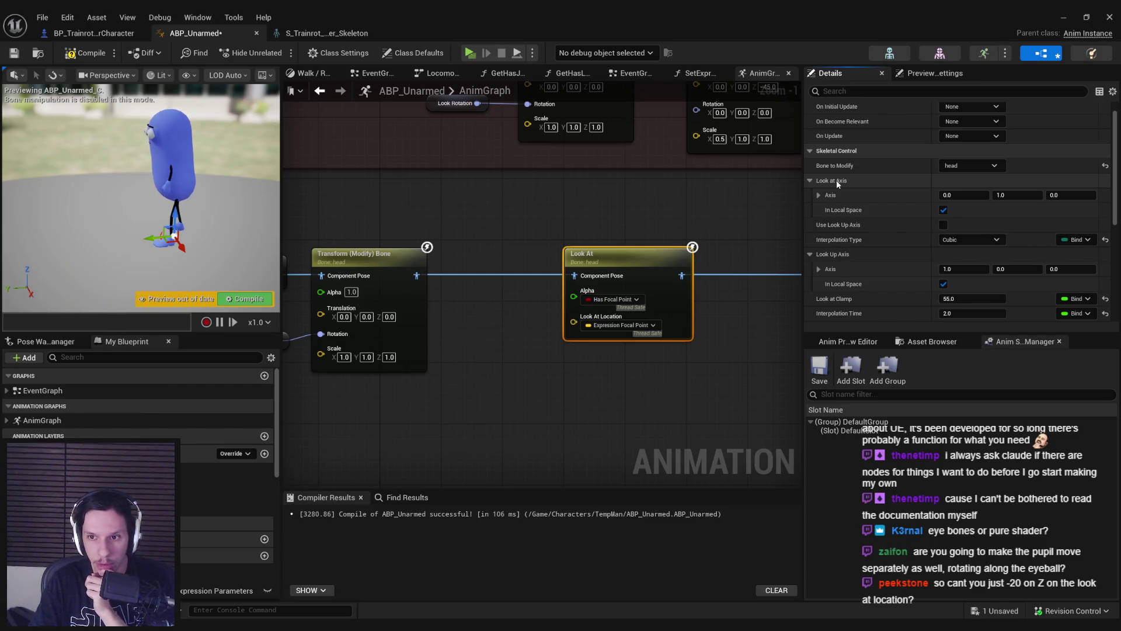
{"action": "left_click", "coordinate": [85, 53]}
{"action": "left_click", "coordinate": [14, 53]}
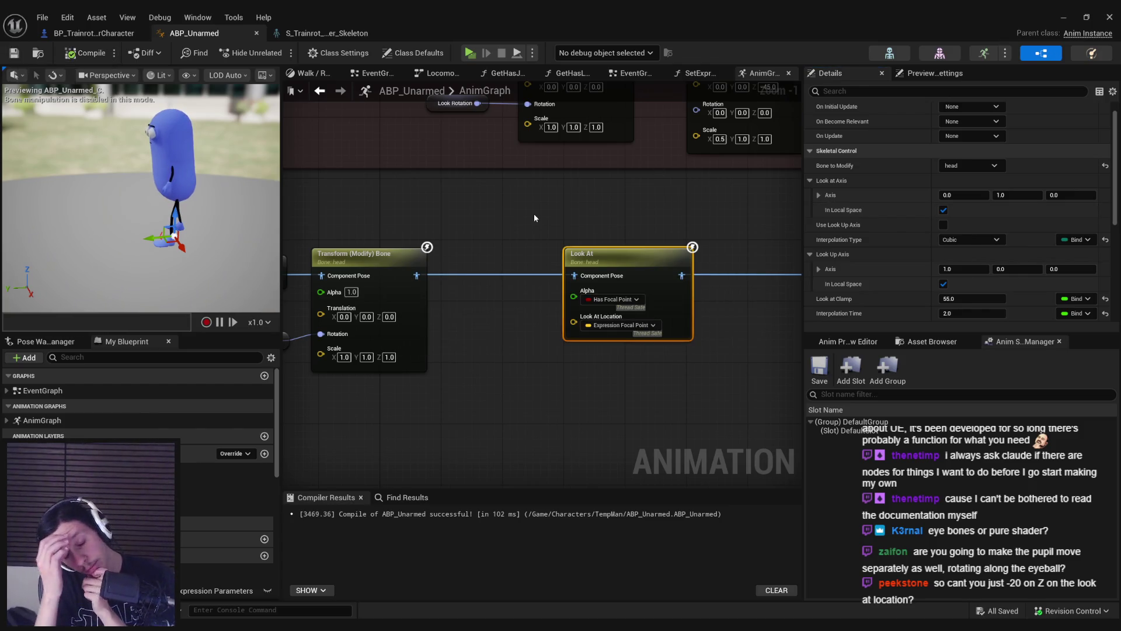
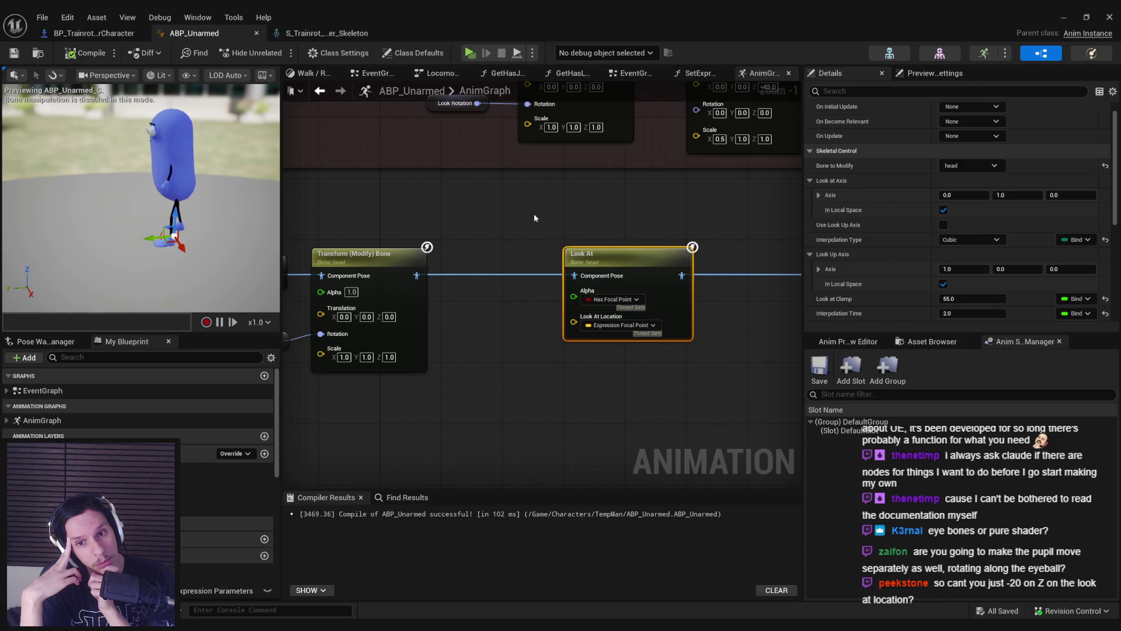
Step: Set the FocusPoint socket's Relative Location X to 0 in S_Trainrot_Skeleton and save it
{"action": "left_click", "coordinate": [327, 32]}
{"action": "left_click", "coordinate": [1010, 152]}
{"action": "type", "text": "0"}
{"action": "key", "text": "Return"}
{"action": "left_click", "coordinate": [14, 52]}
Step: Play-test the level, walking around the blue character to check its eye tracking, then stop
{"action": "left_click", "coordinate": [1110, 17]}
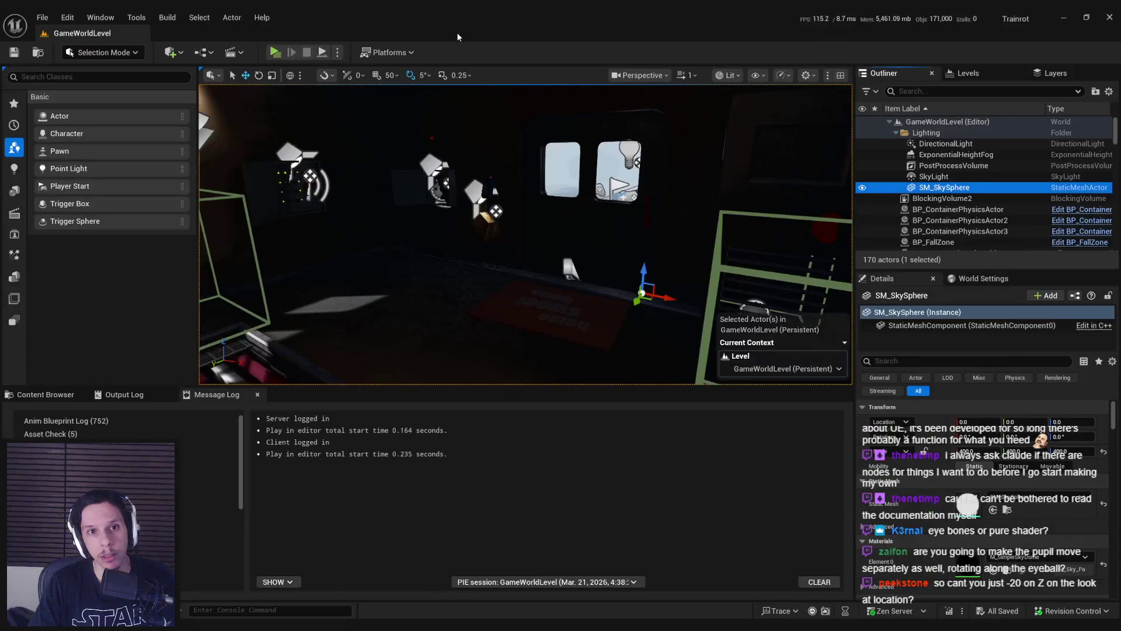
{"action": "left_click", "coordinate": [281, 55]}
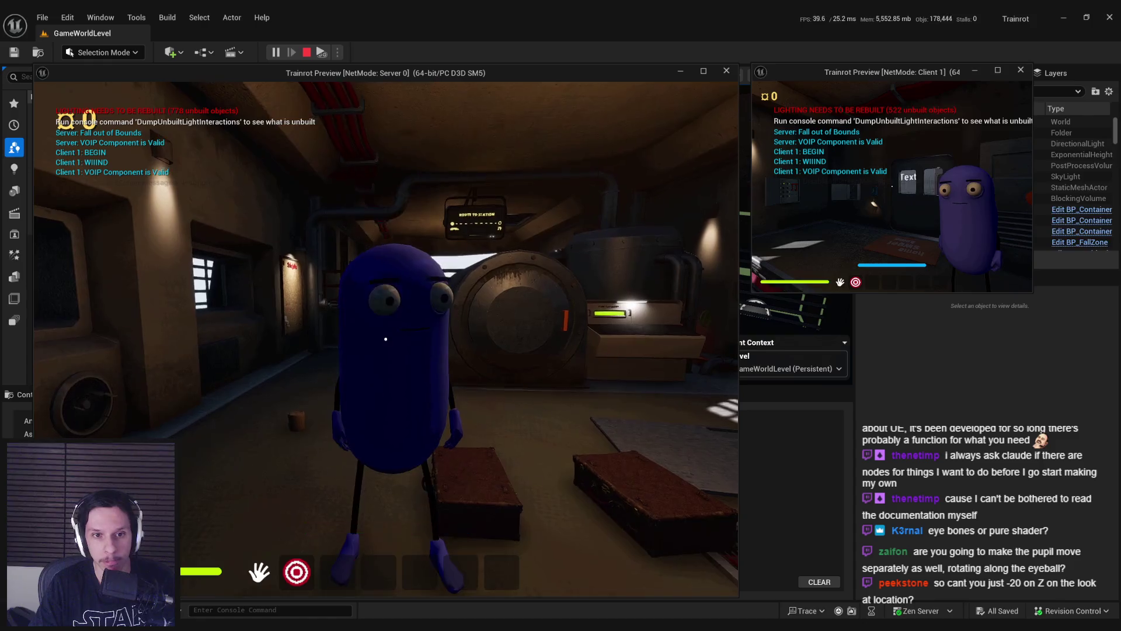
{"action": "key", "text": "a"}
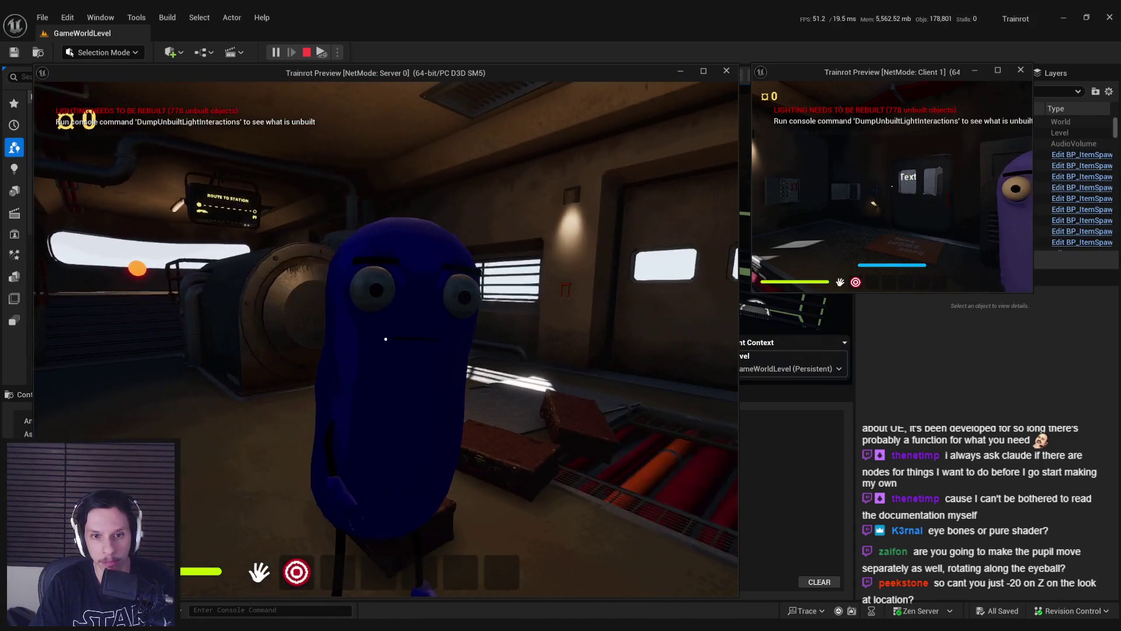
{"action": "key", "text": "w"}
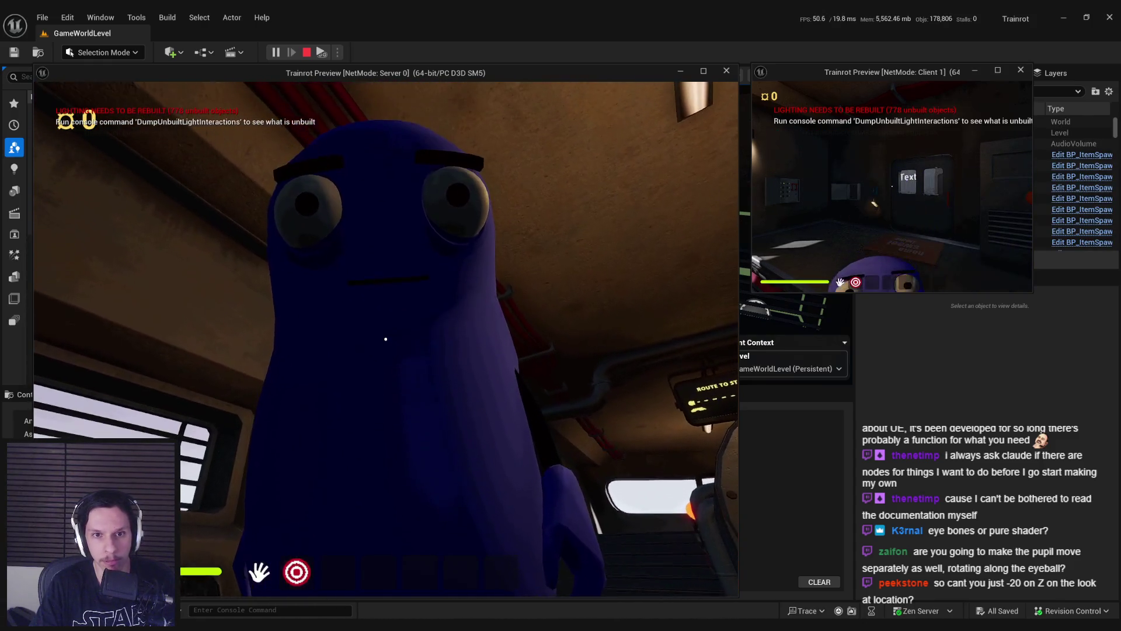
{"action": "key", "text": "s"}
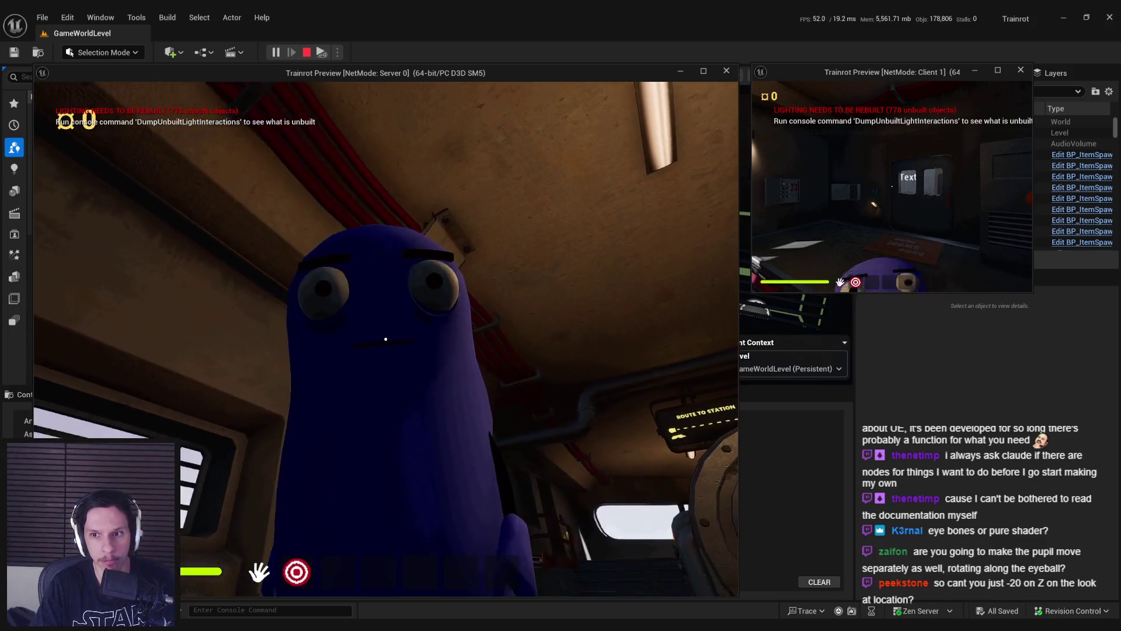
{"action": "key", "text": "d"}
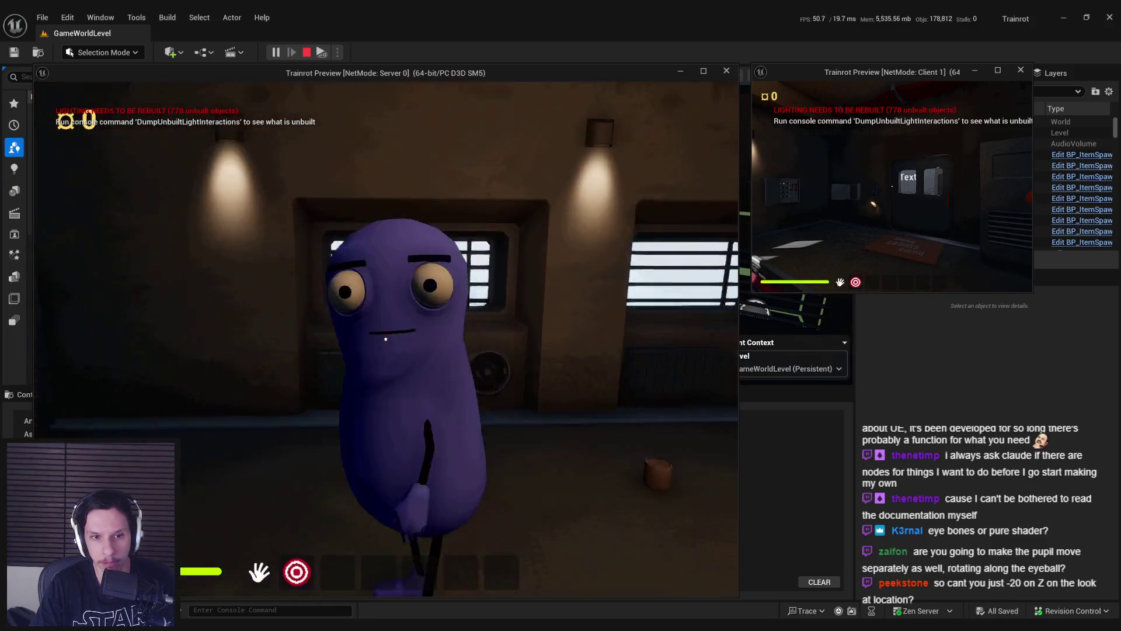
{"action": "key", "text": "d"}
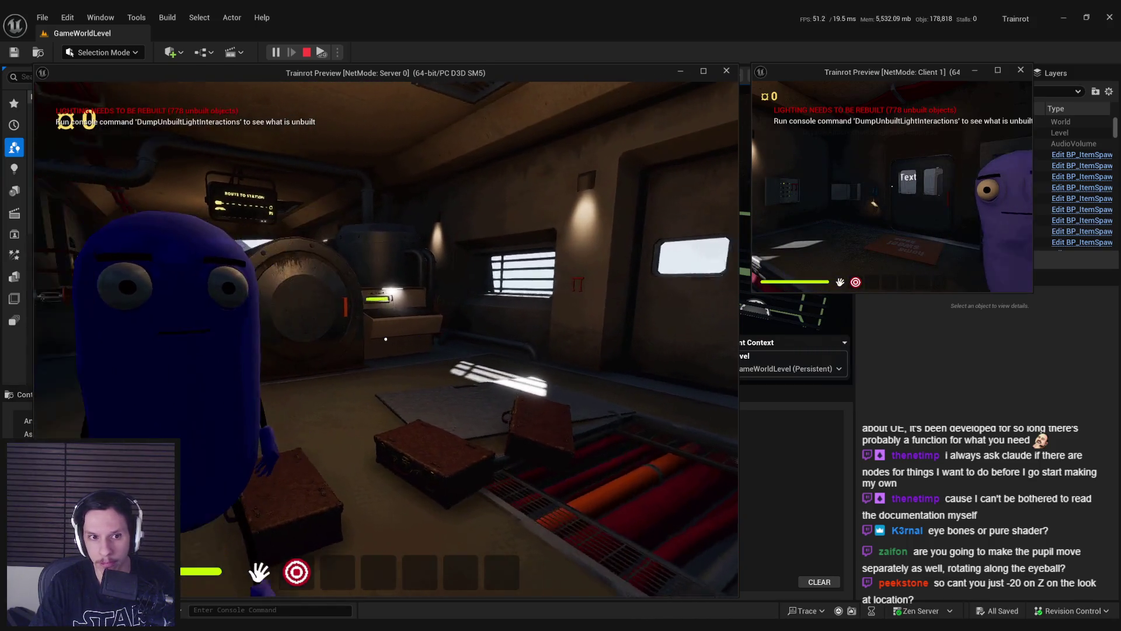
{"action": "key", "text": "Escape"}
{"action": "left_click", "coordinate": [338, 52]}
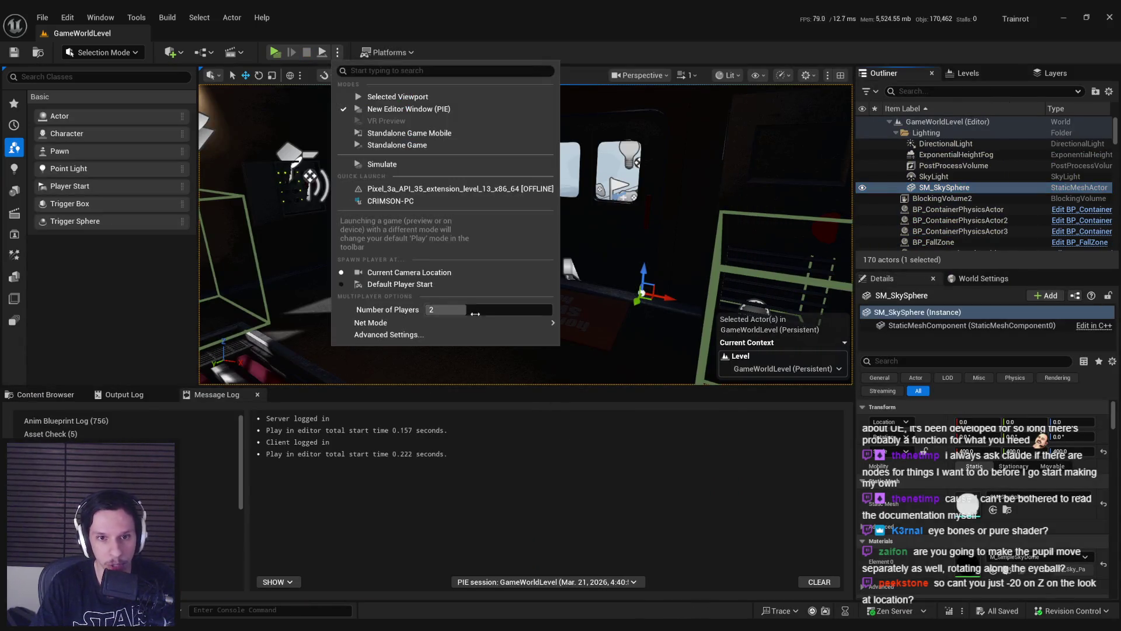
Step: Run a New Editor Window (PIE) session, walk toward and away from the purple characters, then stop
{"action": "left_click", "coordinate": [397, 108]}
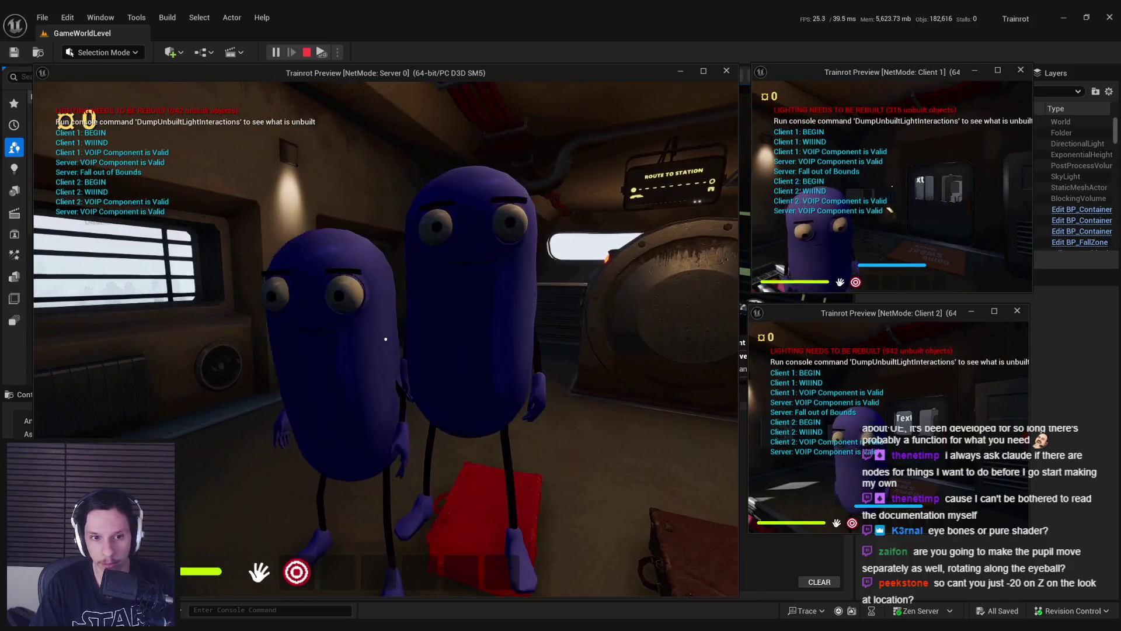
{"action": "key", "text": "w"}
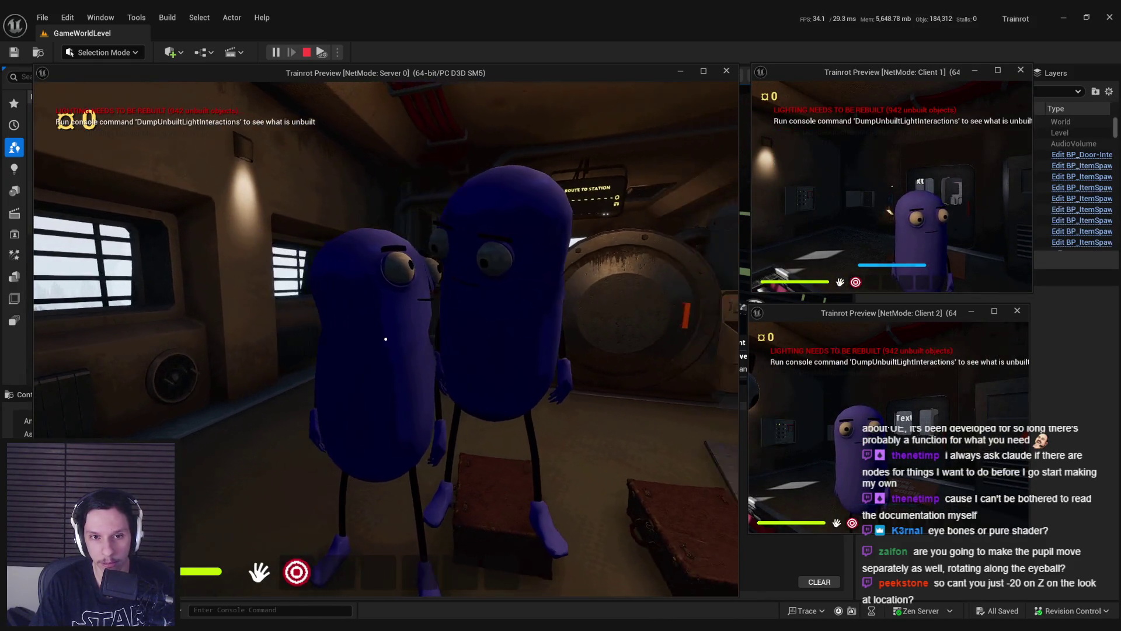
{"action": "key", "text": "s"}
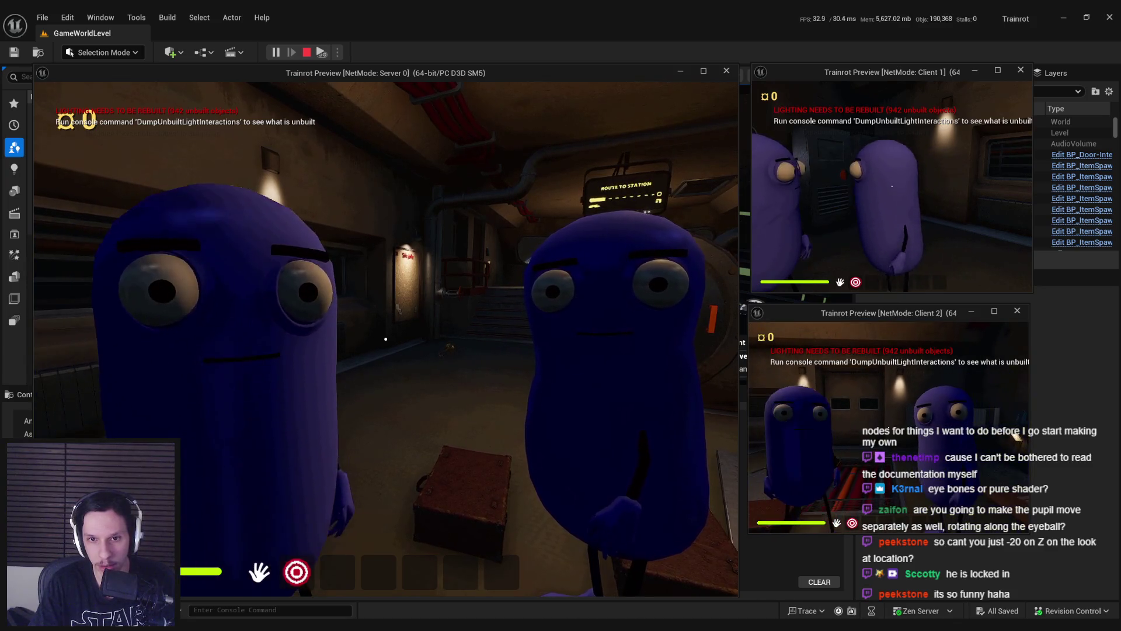
{"action": "key", "text": "Escape"}
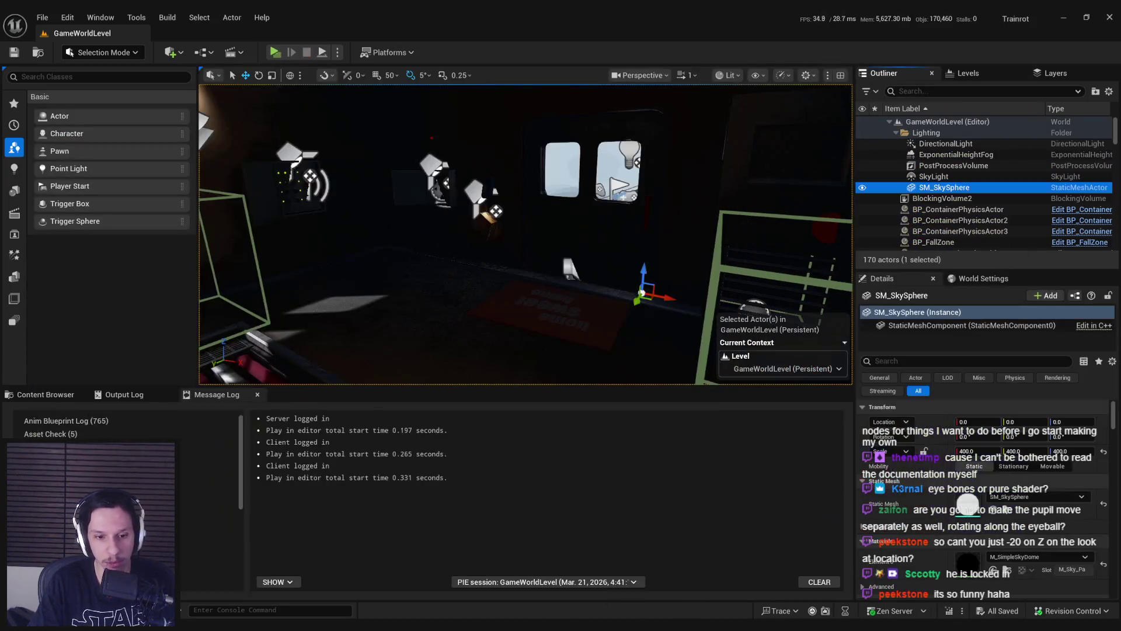
Step: Set the Look At node's Interpolation Time to 160 in ABP_Unarmed and compile
{"action": "left_click", "coordinate": [386, 610]}
{"action": "left_click", "coordinate": [193, 33]}
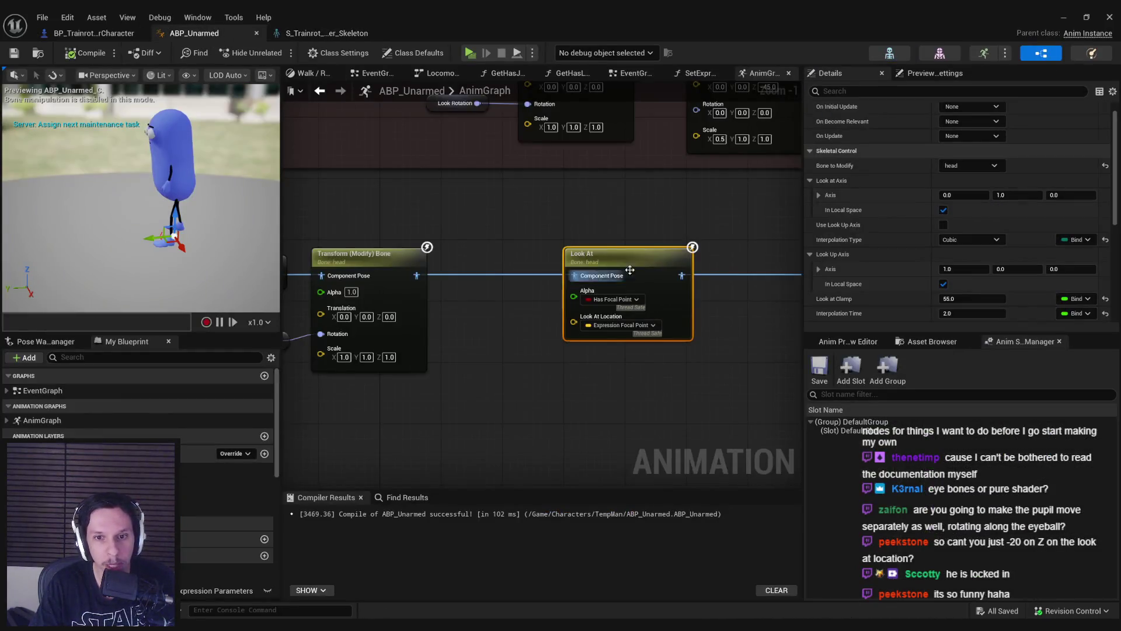
{"action": "scroll", "coordinate": [846, 269], "scroll_direction": "down", "scroll_amount": 2}
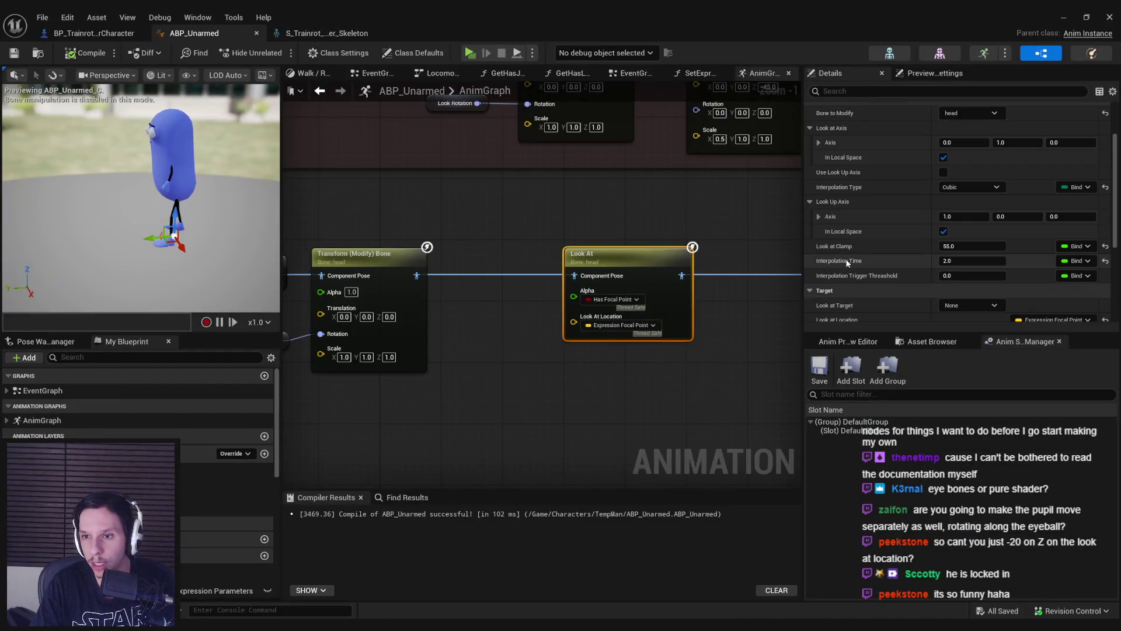
{"action": "left_click", "coordinate": [843, 262]}
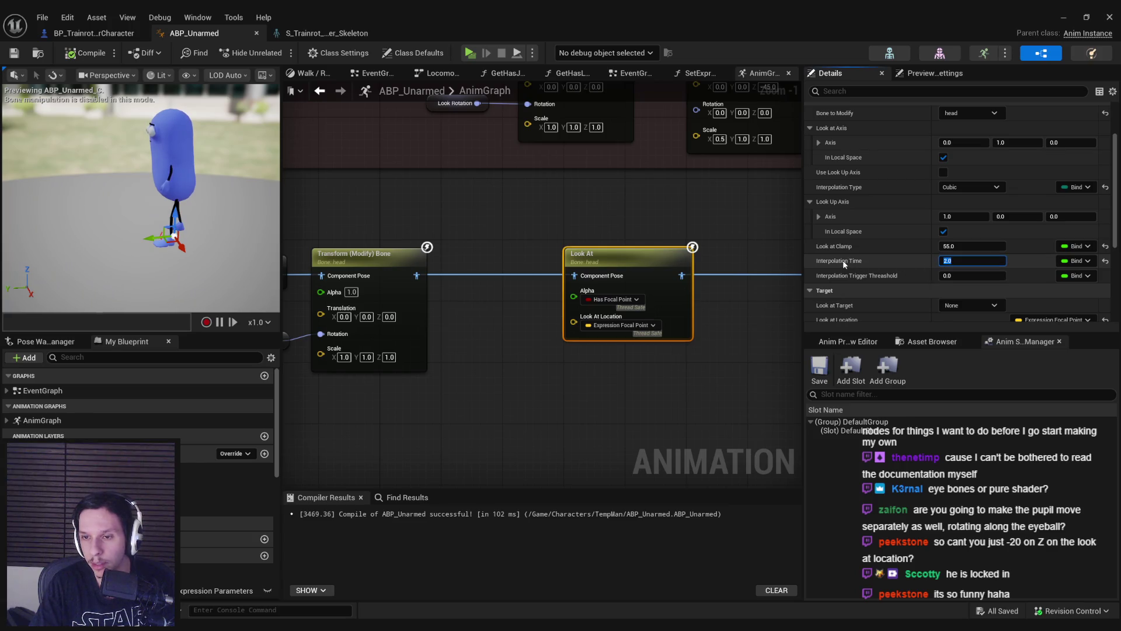
{"action": "type", "text": "160"}
{"action": "key", "text": "Return"}
{"action": "left_click", "coordinate": [78, 54]}
{"action": "left_click", "coordinate": [970, 187]}
Step: Play-test the 160 interpolation time by approaching and backing away from the two characters
{"action": "left_click", "coordinate": [1063, 18]}
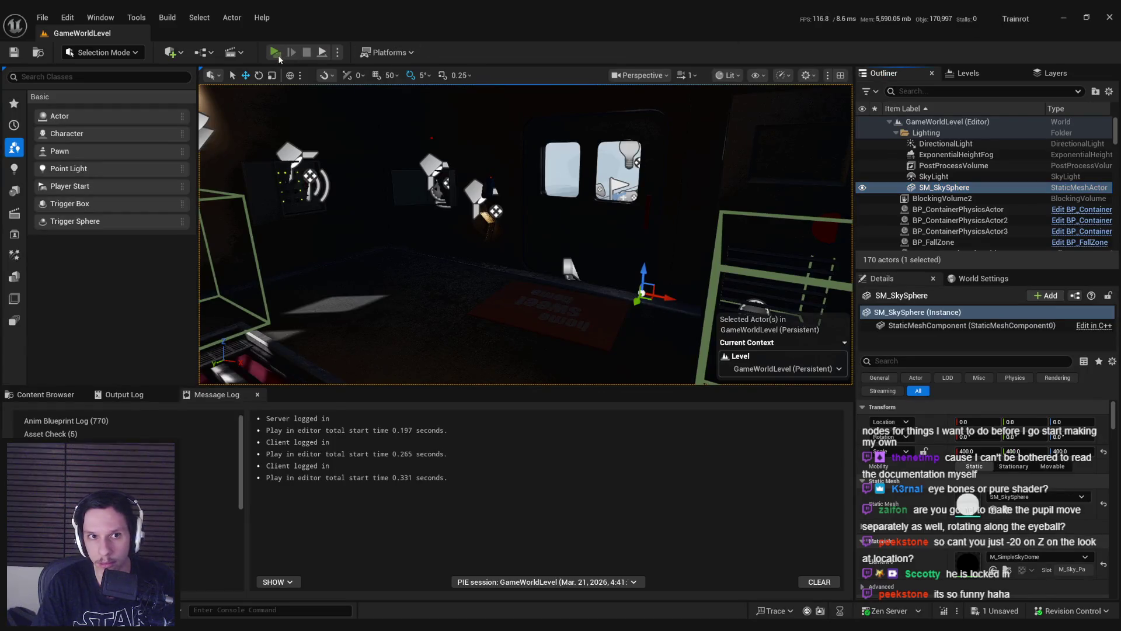
{"action": "left_click", "coordinate": [276, 52]}
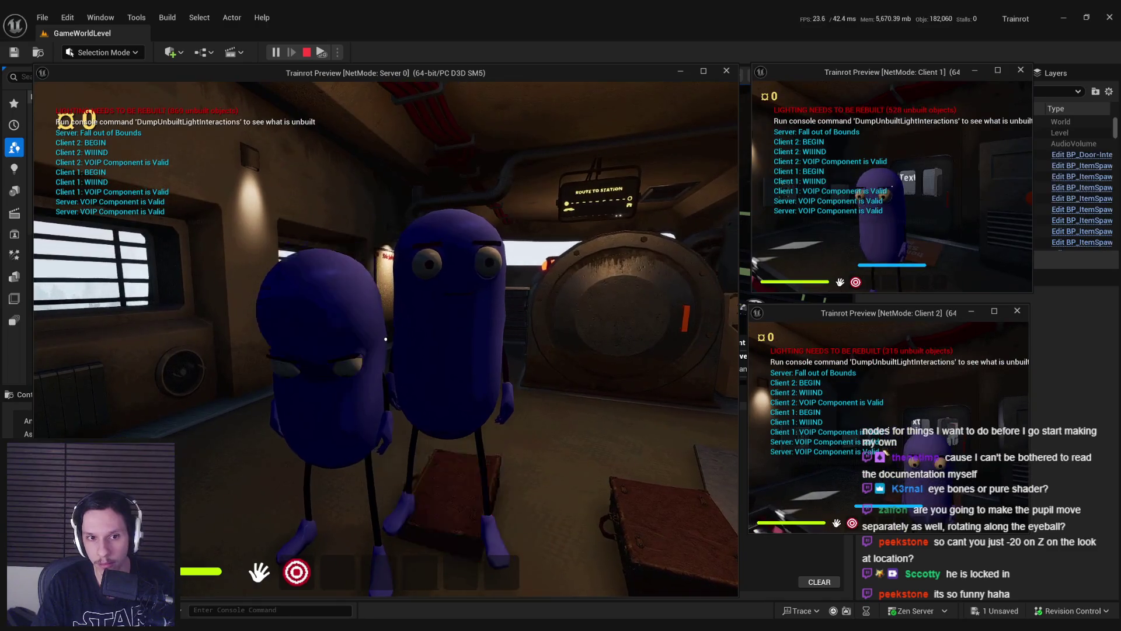
{"action": "key", "text": "w"}
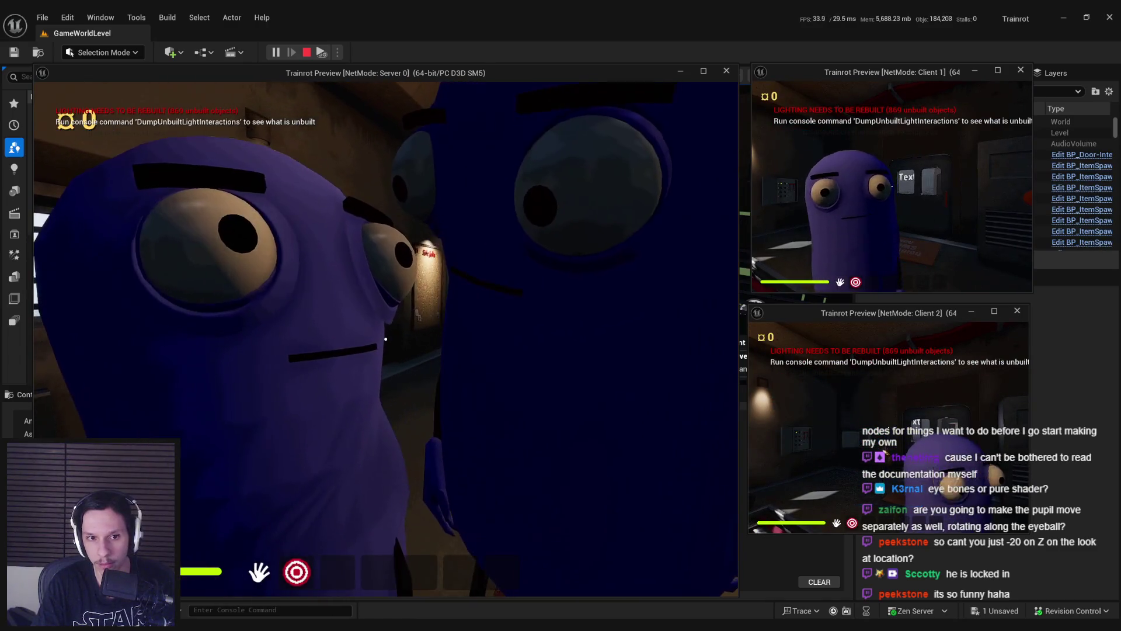
{"action": "key", "text": "s"}
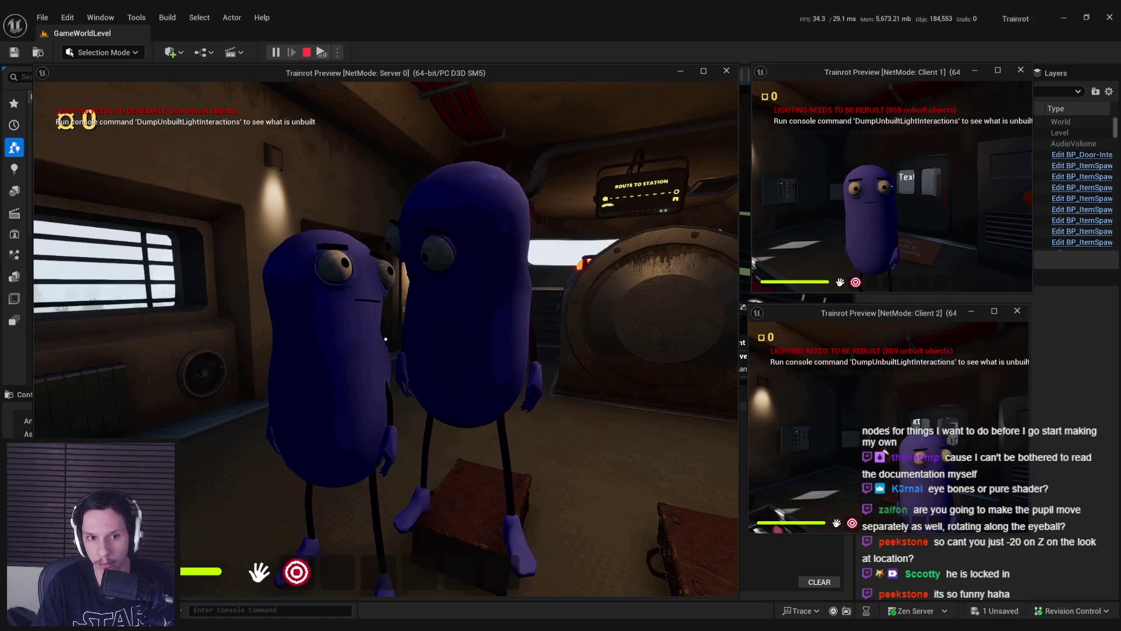
{"action": "key", "text": "Escape"}
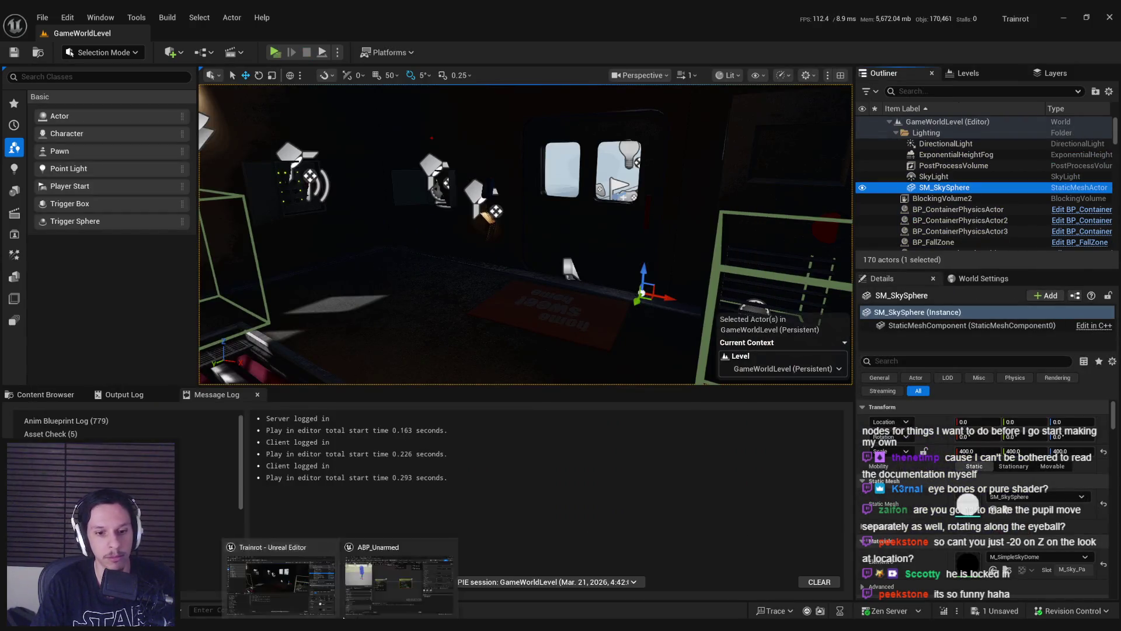
Step: Change Interpolation Time to 0.1 and launch another play test
{"action": "type", "text": ".1"}
{"action": "key", "text": "Return"}
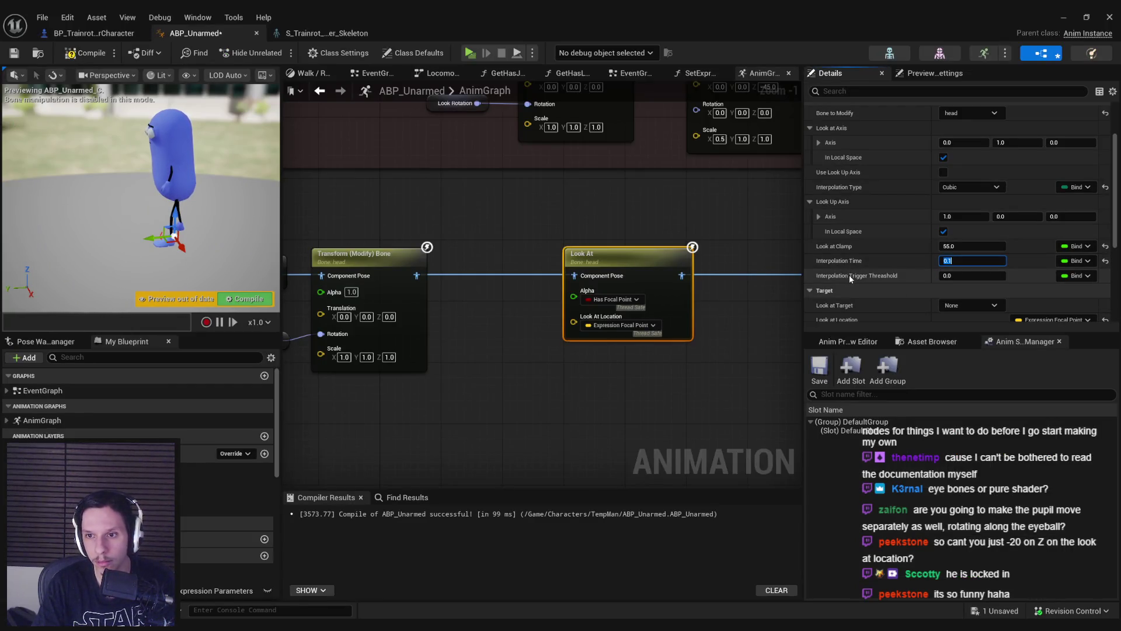
{"action": "left_click", "coordinate": [862, 274]}
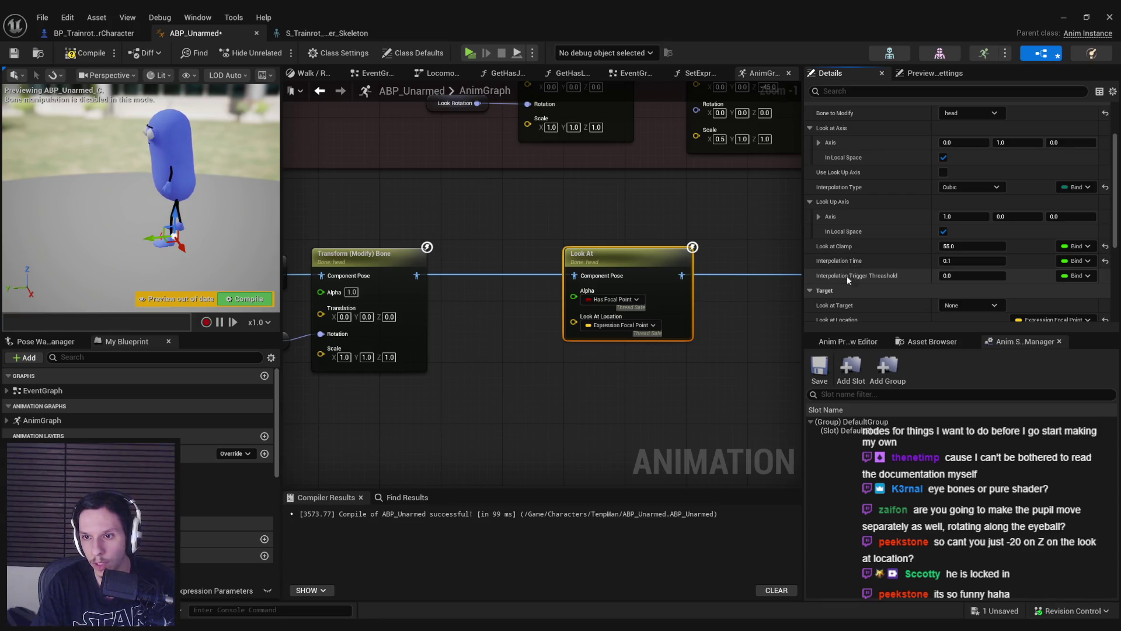
{"action": "scroll", "coordinate": [863, 275], "scroll_direction": "down", "scroll_amount": 5}
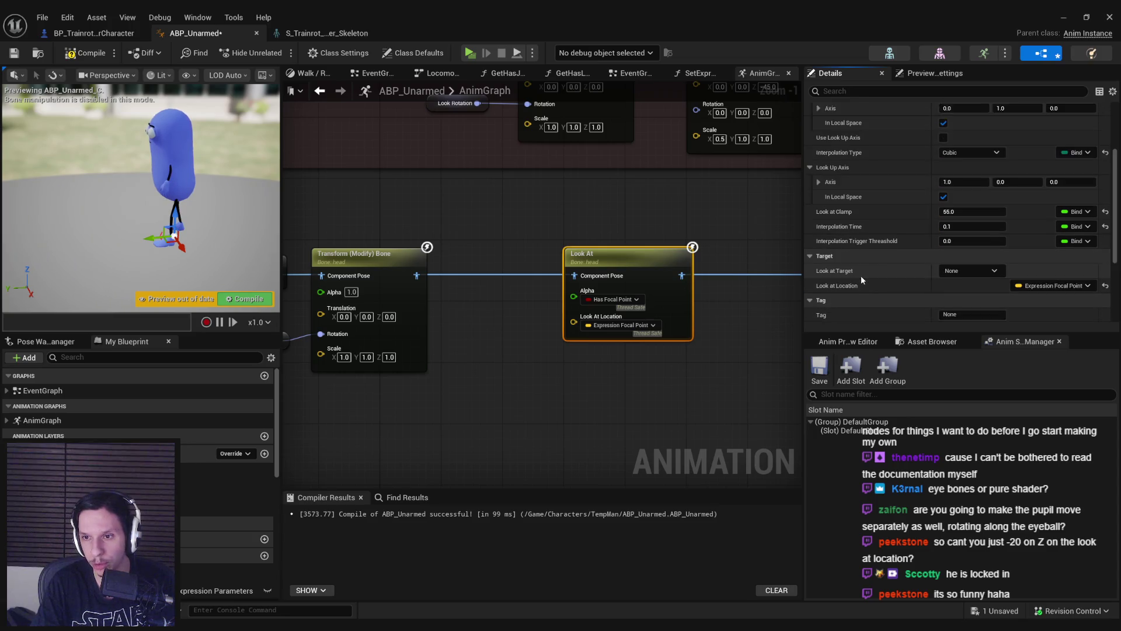
{"action": "scroll", "coordinate": [851, 270], "scroll_direction": "down", "scroll_amount": 3}
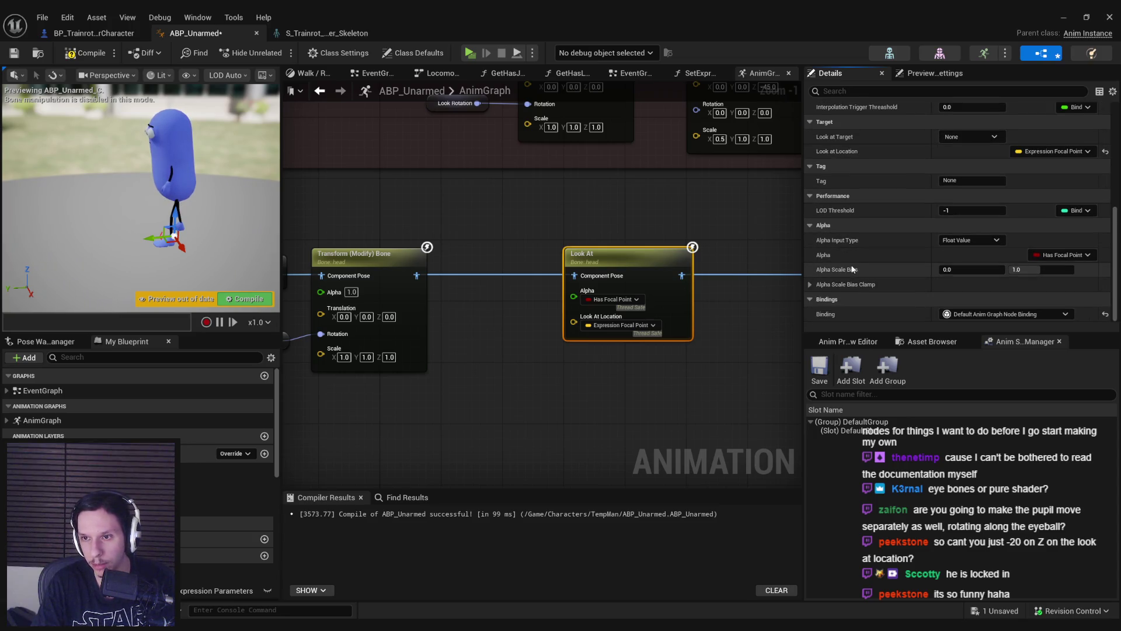
{"action": "scroll", "coordinate": [852, 268], "scroll_direction": "up", "scroll_amount": 4}
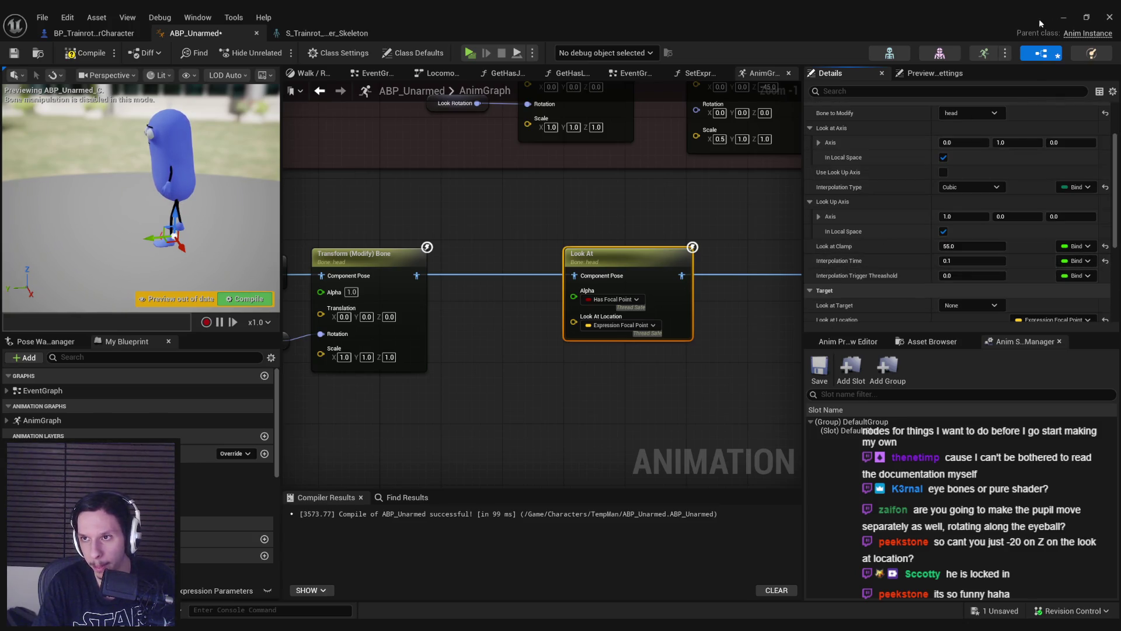
{"action": "left_click", "coordinate": [1063, 17]}
{"action": "left_click", "coordinate": [278, 54]}
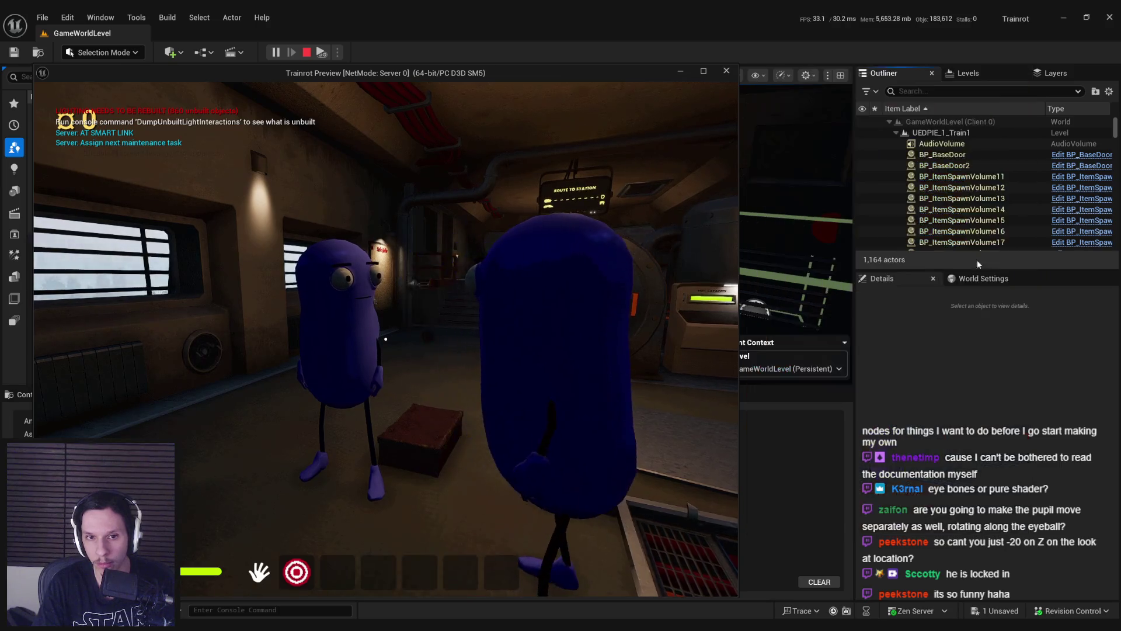
Step: Stop the session and set Interpolation Time to 15 and Interpolation Trigger Threshold to 5
{"action": "key", "text": "Escape"}
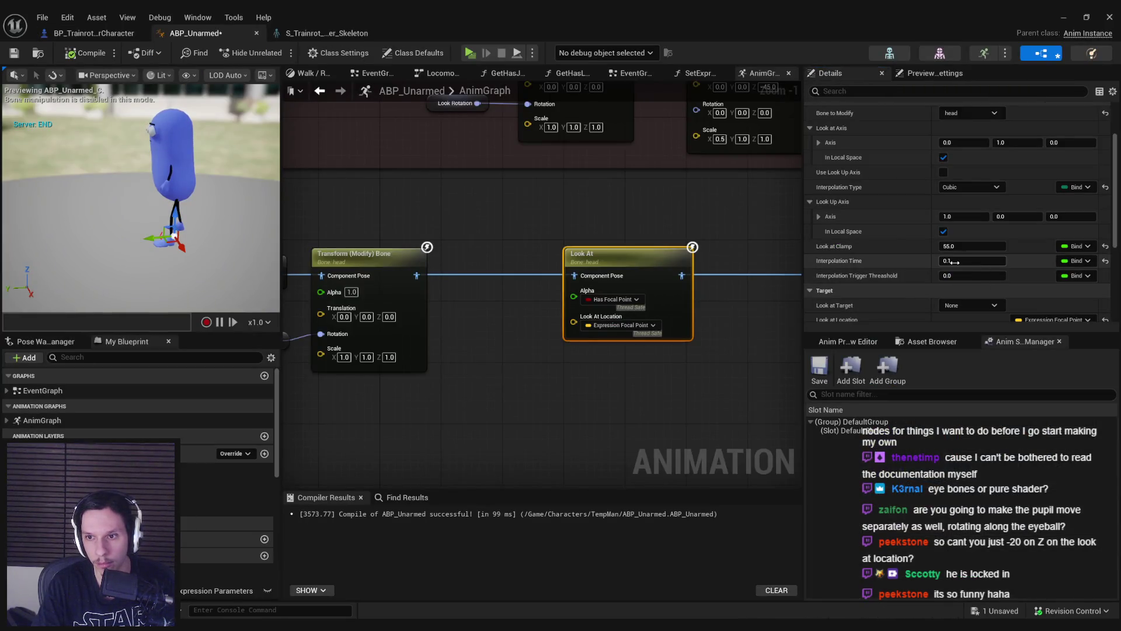
{"action": "type", "text": "15"}
{"action": "key", "text": "Tab"}
{"action": "type", "text": "5"}
{"action": "key", "text": "Return"}
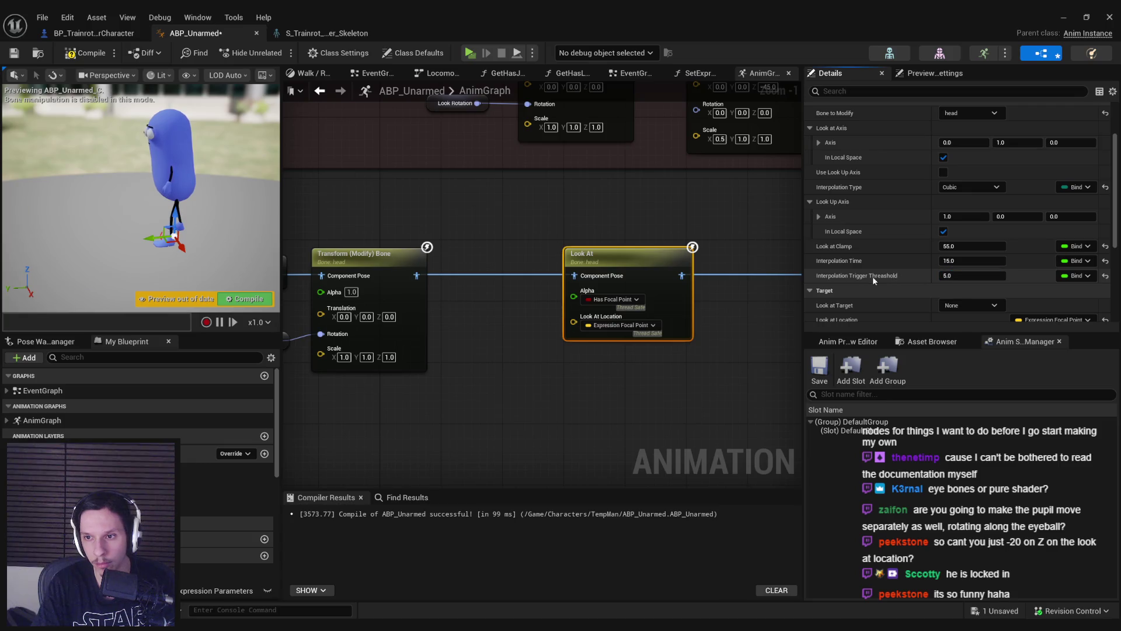
Step: Play-test the new Look At settings by walking up to the bean characters, then stop
{"action": "left_click", "coordinate": [1064, 17]}
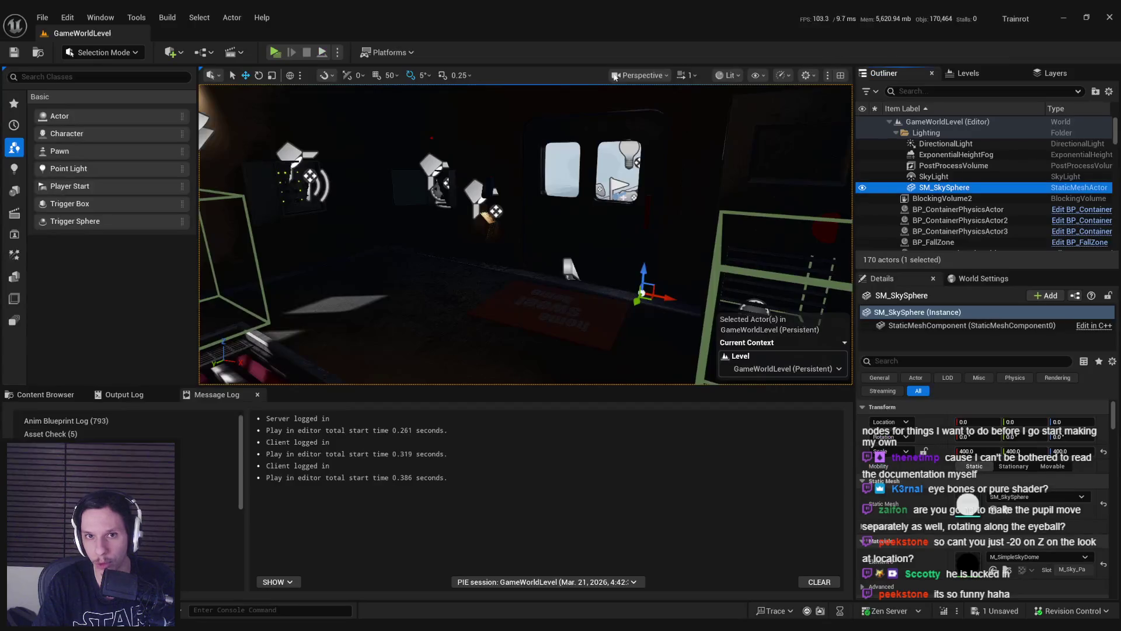
{"action": "left_click", "coordinate": [275, 52]}
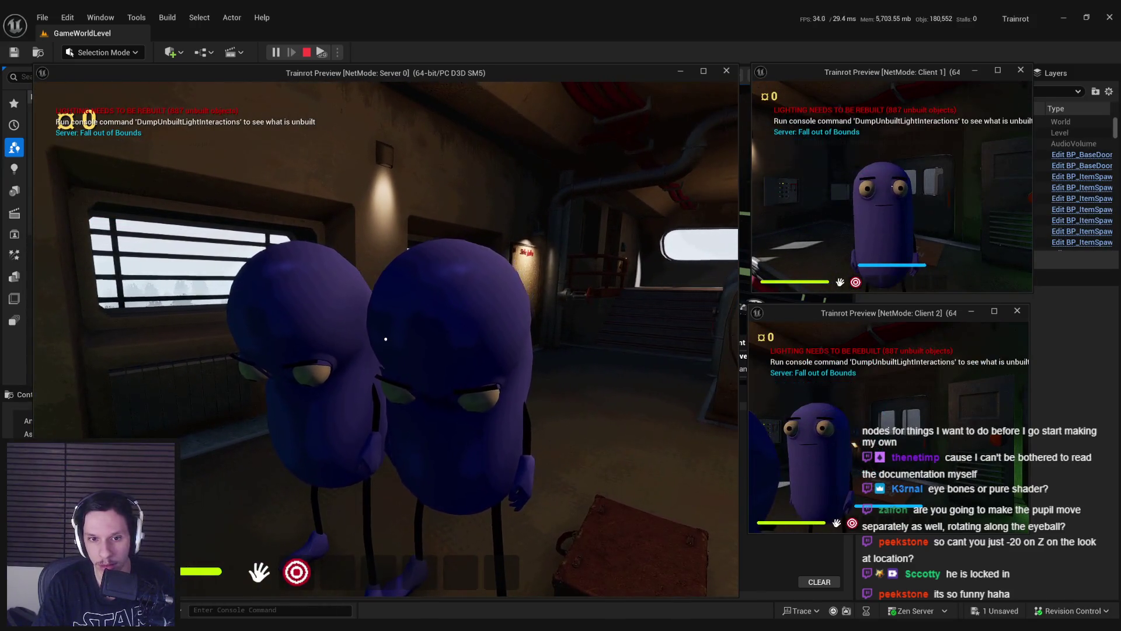
{"action": "key", "text": "w"}
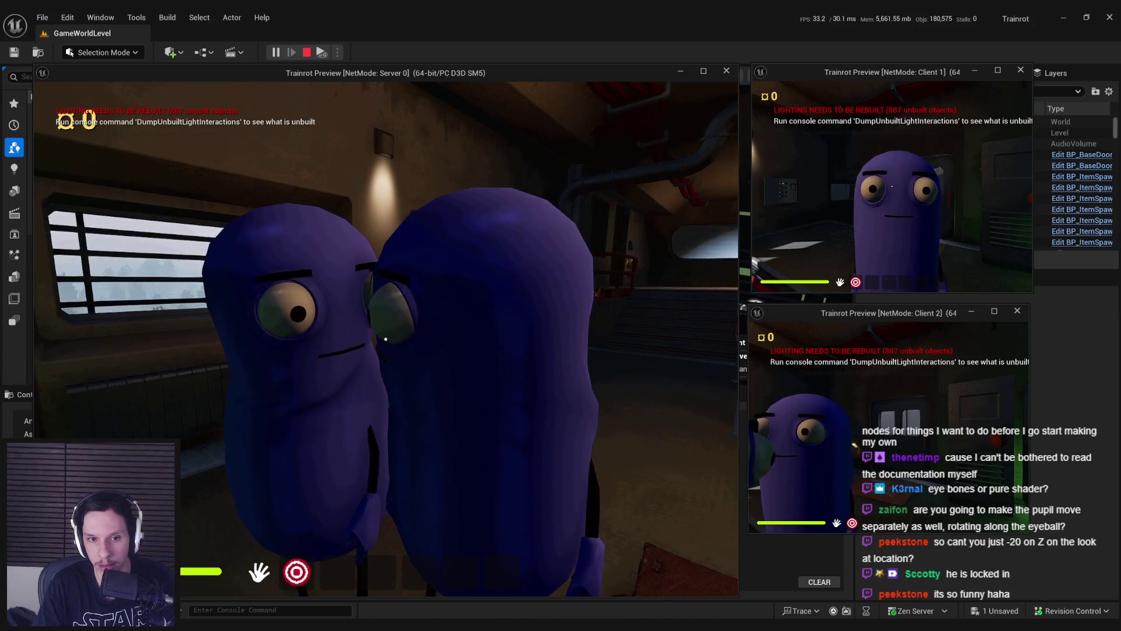
{"action": "key", "text": "Escape"}
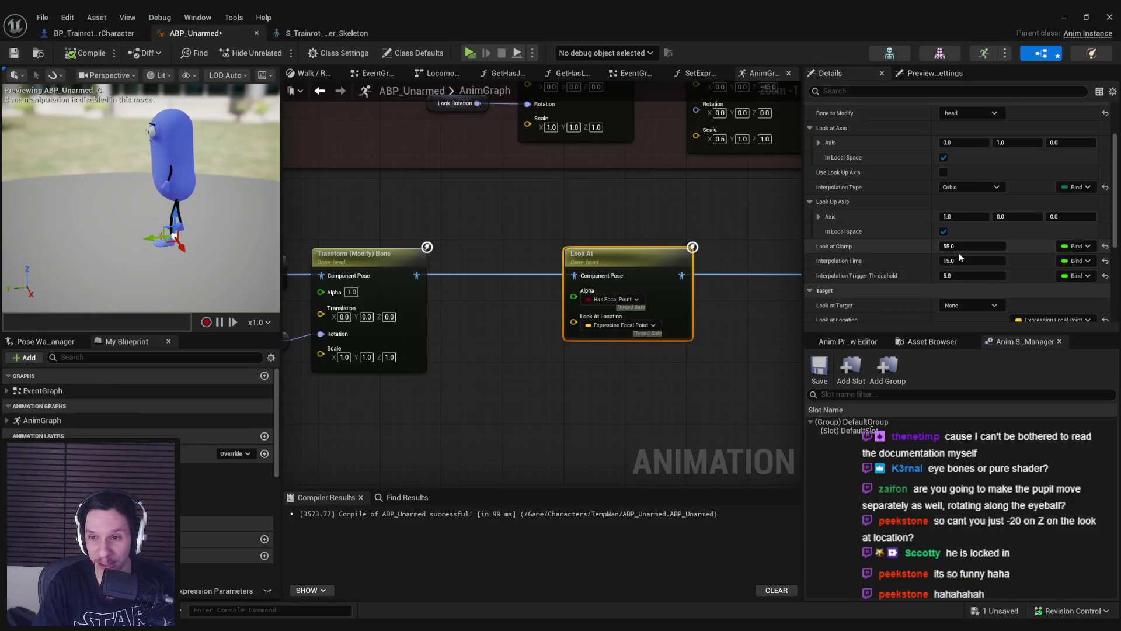
Step: Set the Look At Interpolation Time to 3.0, then compile and save ABP_Unarmed
{"action": "left_click", "coordinate": [938, 261]}
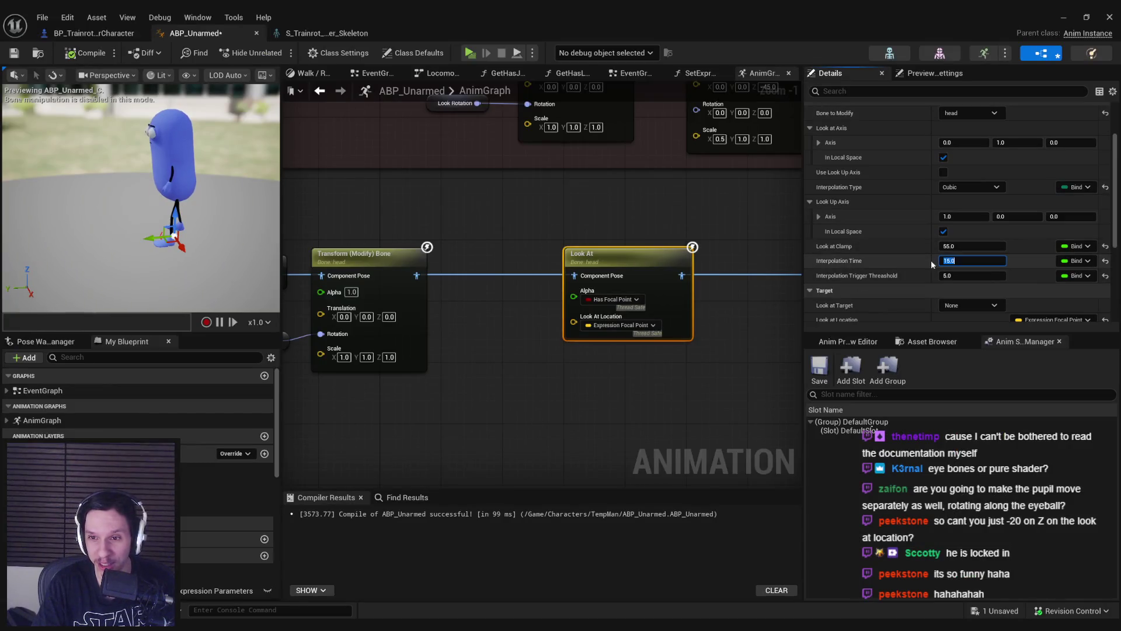
{"action": "key", "text": "Return"}
{"action": "left_click", "coordinate": [99, 56]}
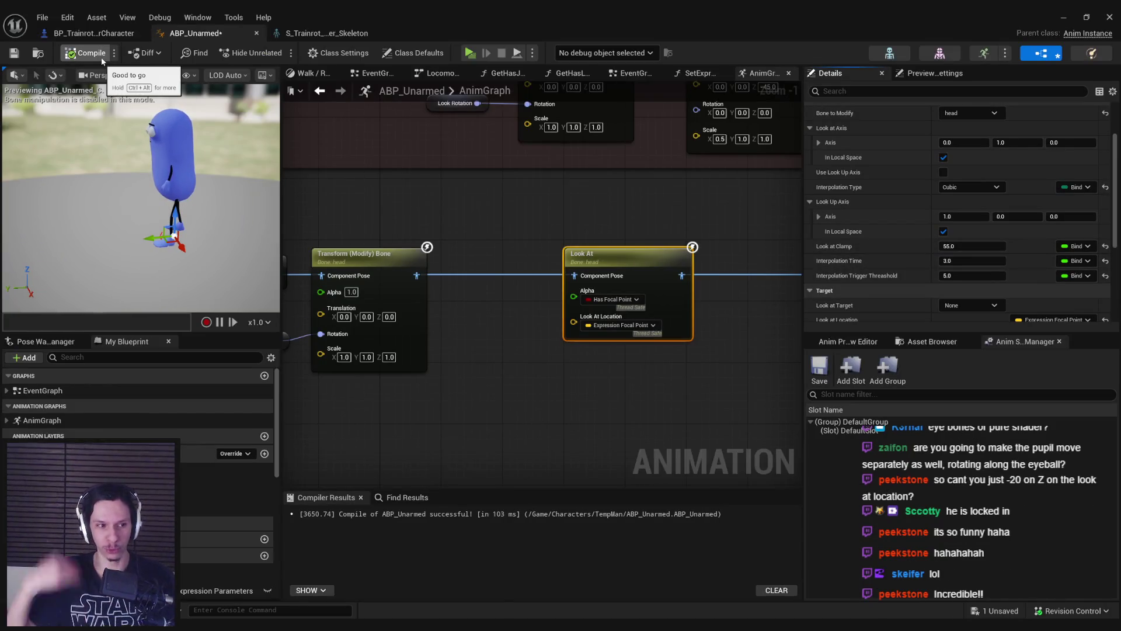
{"action": "left_click", "coordinate": [17, 58]}
Step: Play-test the 3.0 interpolation time with clients, then end the session
{"action": "key", "text": "alt+Tab"}
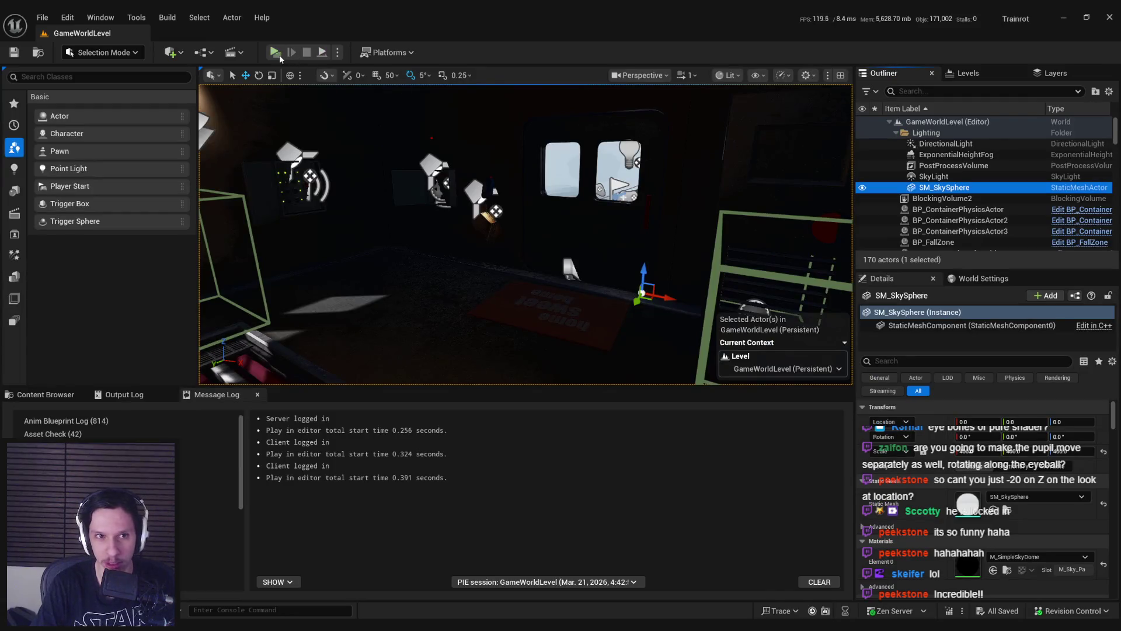
{"action": "key", "text": "alt+p"}
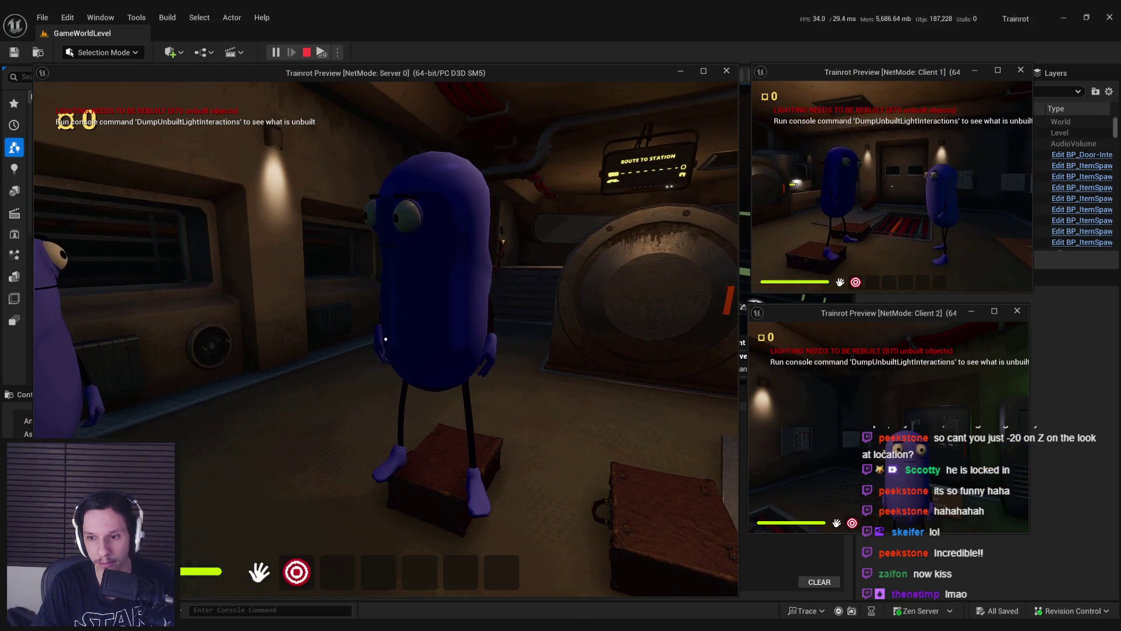
{"action": "key", "text": "Escape"}
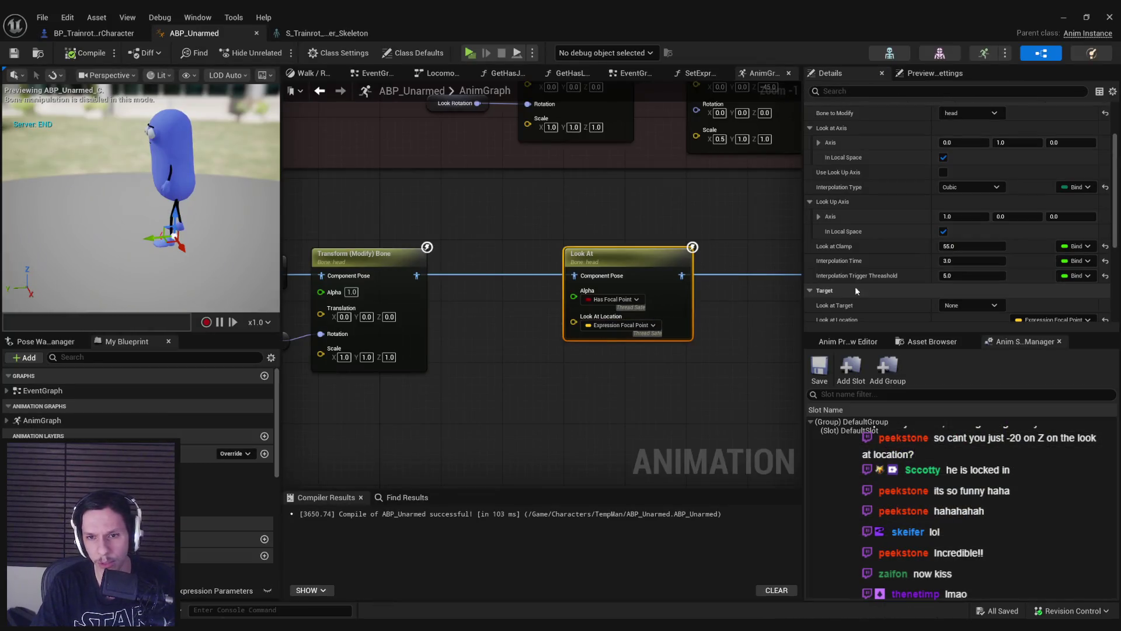
Step: Zero Interpolation Time and Trigger Threshold, enable Interp Result at speed 10, then compile and save
{"action": "left_click", "coordinate": [957, 261]}
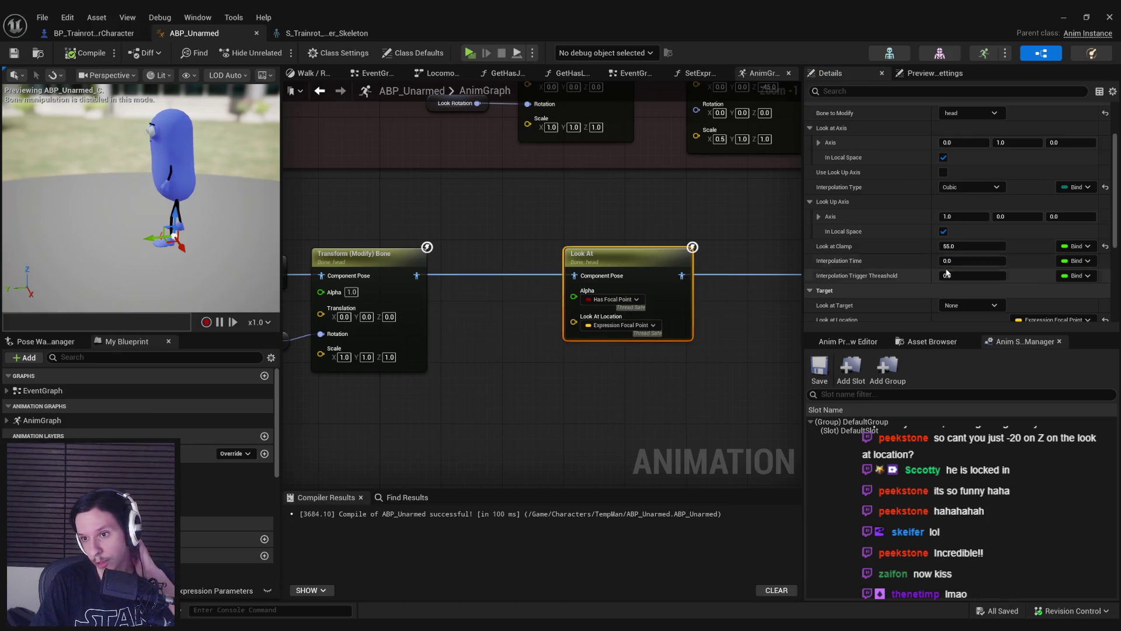
{"action": "scroll", "coordinate": [947, 273], "scroll_direction": "down", "scroll_amount": 6}
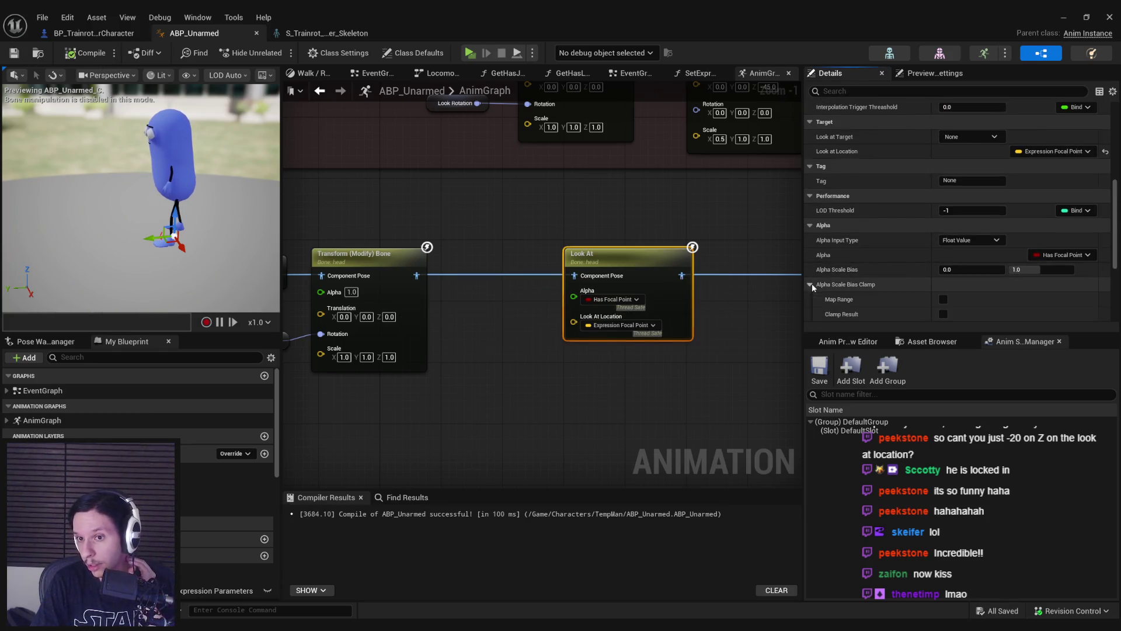
{"action": "scroll", "coordinate": [815, 283], "scroll_direction": "down", "scroll_amount": 3}
{"action": "left_click", "coordinate": [943, 240]}
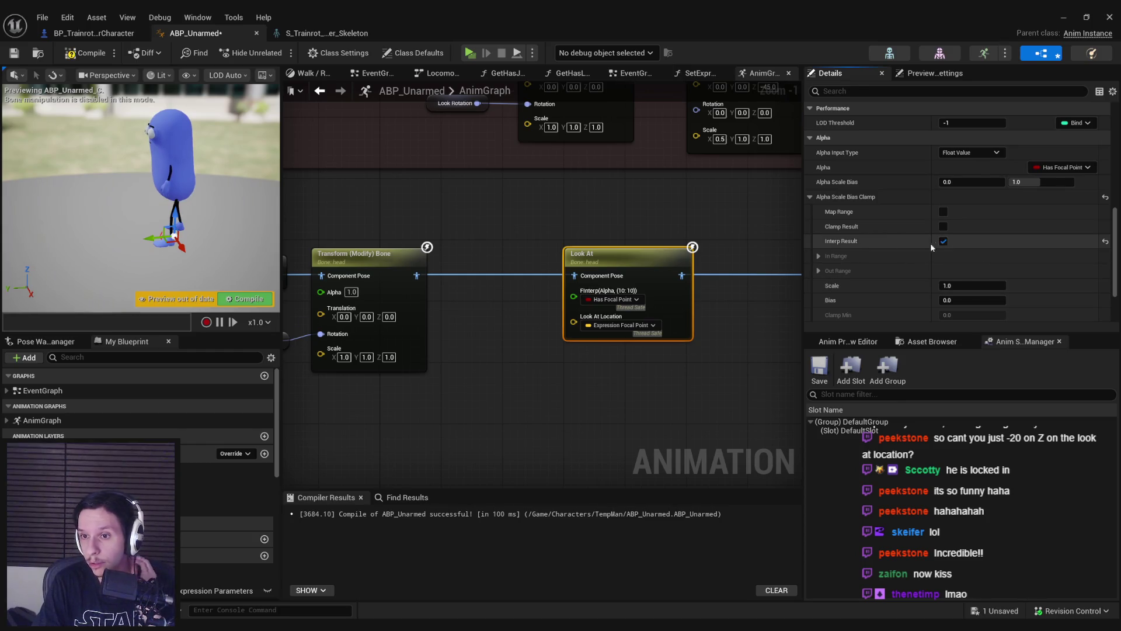
{"action": "scroll", "coordinate": [934, 243], "scroll_direction": "down", "scroll_amount": 1}
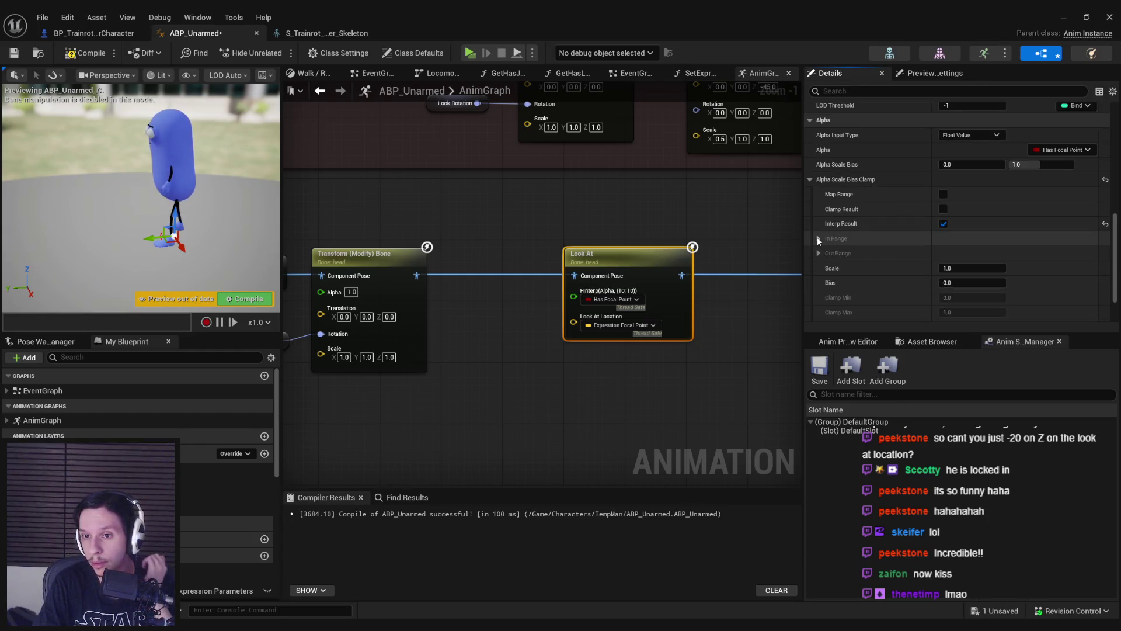
{"action": "scroll", "coordinate": [818, 241], "scroll_direction": "down", "scroll_amount": 3}
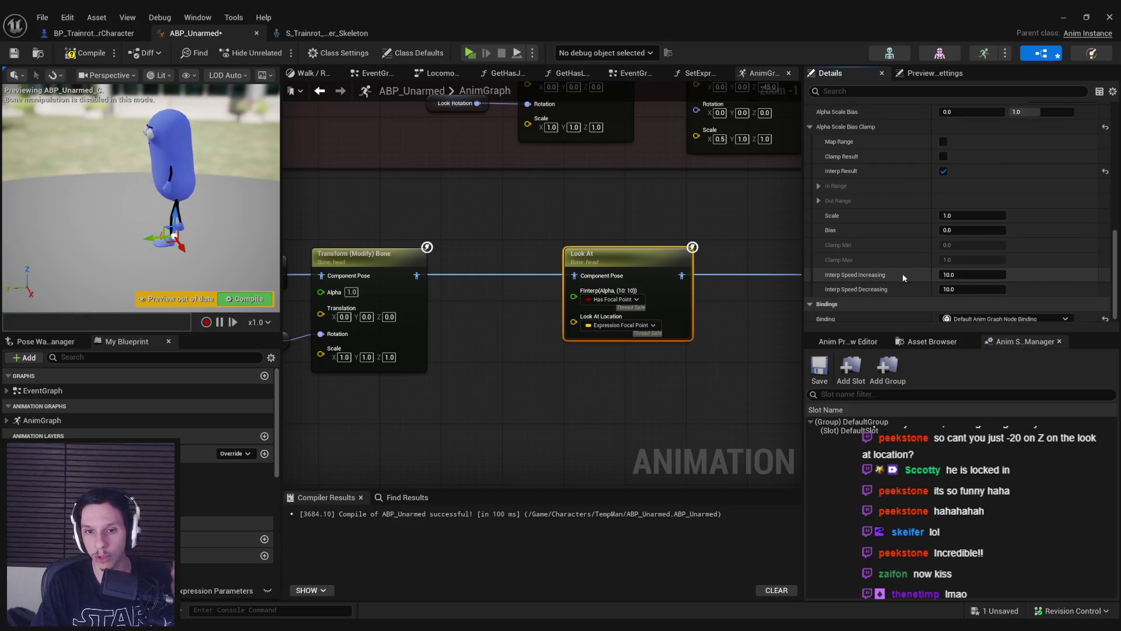
{"action": "left_click", "coordinate": [12, 55]}
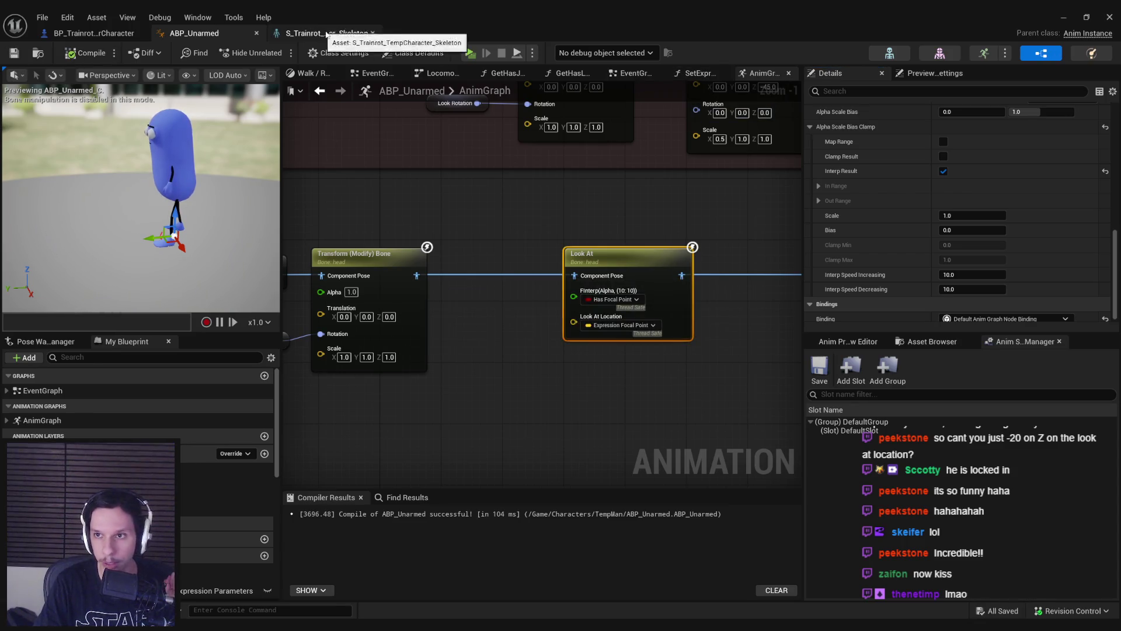
{"action": "left_click", "coordinate": [698, 73]}
Step: Move the False-branch SET Expression Focal Point node further right
{"action": "scroll", "coordinate": [465, 337], "scroll_direction": "up", "scroll_amount": 2}
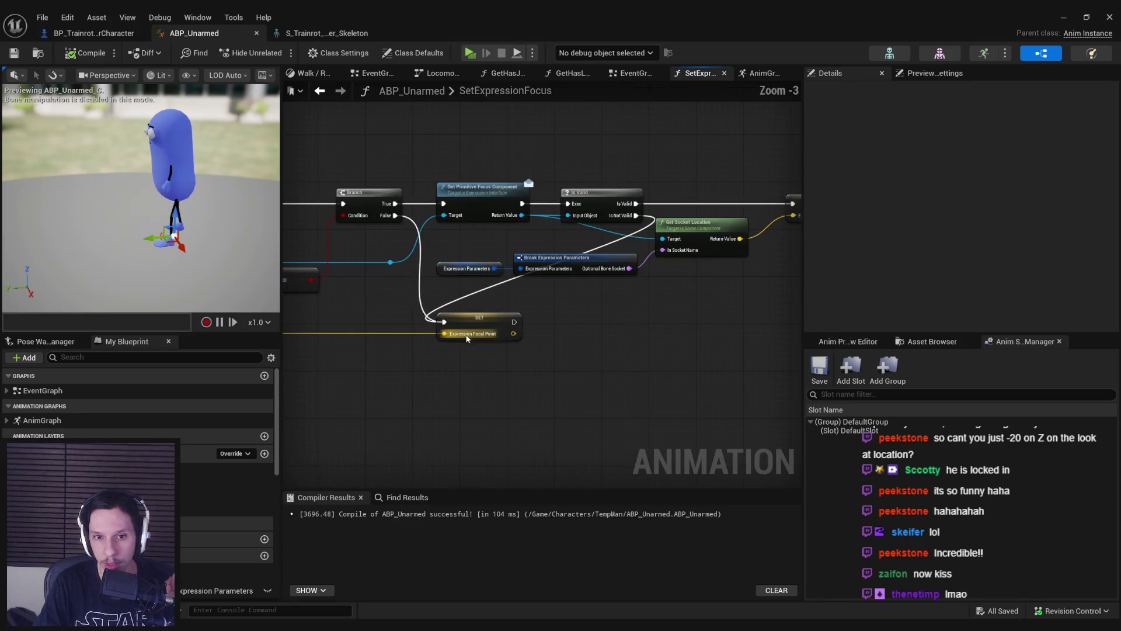
{"action": "mouse_move", "coordinate": [538, 318]}
{"action": "left_mouse_down"}
{"action": "mouse_move", "coordinate": [369, 205]}
{"action": "mouse_move", "coordinate": [734, 199]}
{"action": "mouse_move", "coordinate": [650, 321]}
{"action": "mouse_move", "coordinate": [497, 325]}
{"action": "left_mouse_up"}
{"action": "left_click", "coordinate": [592, 350]}
{"action": "left_click", "coordinate": [526, 433]}
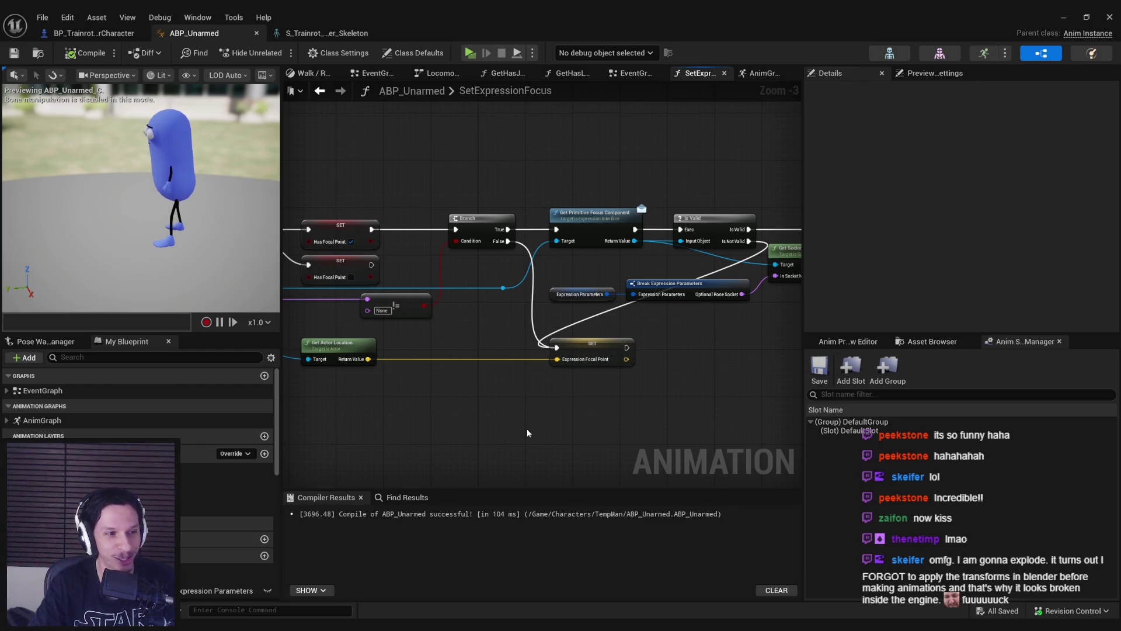
{"action": "scroll", "coordinate": [529, 370], "scroll_direction": "up", "scroll_amount": 2}
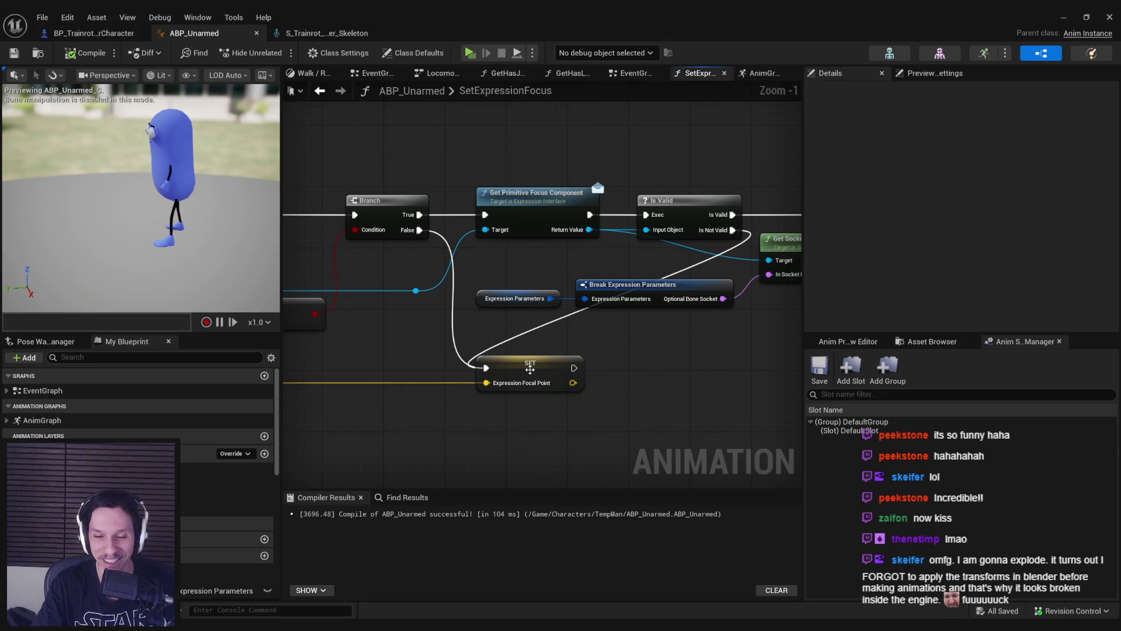
{"action": "scroll", "coordinate": [516, 388], "scroll_direction": "down", "scroll_amount": 2}
{"action": "left_click", "coordinate": [635, 377]}
{"action": "left_click_drag", "start_coordinate": [635, 378], "coordinate": [706, 382]}
Step: Add a reroute point on the execution wire and shift the surrounding nodes into place
{"action": "double_click", "coordinate": [611, 368]}
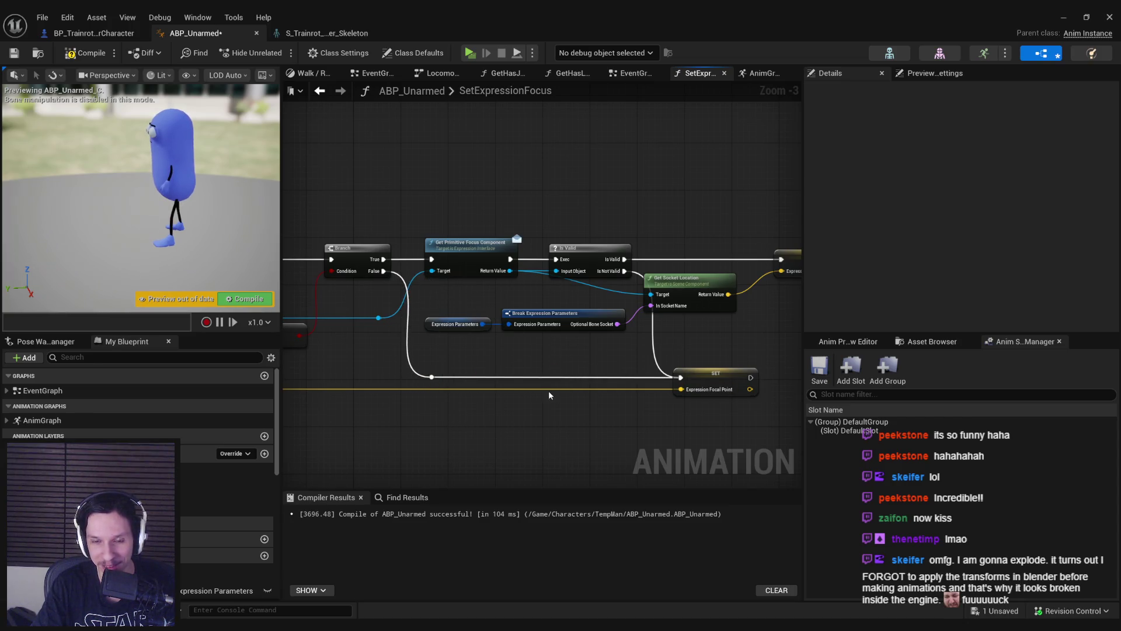
{"action": "left_click_drag", "start_coordinate": [548, 390], "coordinate": [378, 405]}
{"action": "left_click_drag", "start_coordinate": [524, 359], "coordinate": [602, 332]}
{"action": "left_click_drag", "start_coordinate": [327, 327], "coordinate": [648, 269]}
{"action": "left_click", "coordinate": [728, 242], "text": "shift"}
{"action": "left_click_drag", "start_coordinate": [727, 242], "coordinate": [755, 243]}
{"action": "left_click", "coordinate": [614, 327]}
{"action": "left_click_drag", "start_coordinate": [524, 348], "coordinate": [552, 329]}
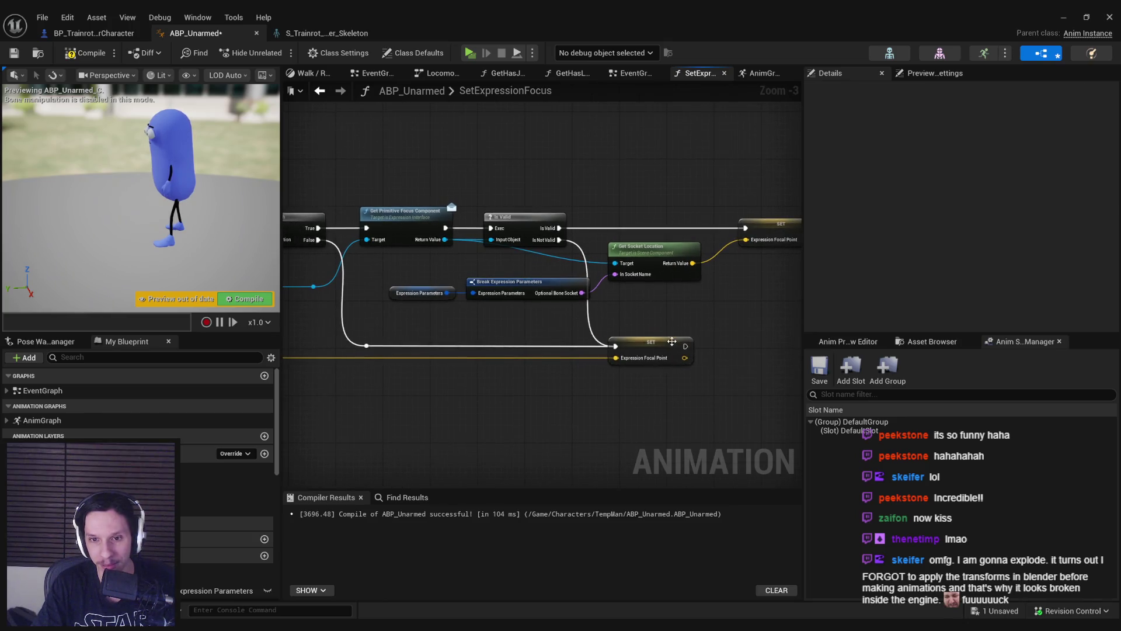
{"action": "left_click", "coordinate": [675, 346]}
{"action": "left_click_drag", "start_coordinate": [672, 350], "coordinate": [910, 278]}
{"action": "scroll", "coordinate": [253, 465], "scroll_direction": "down", "scroll_amount": 3}
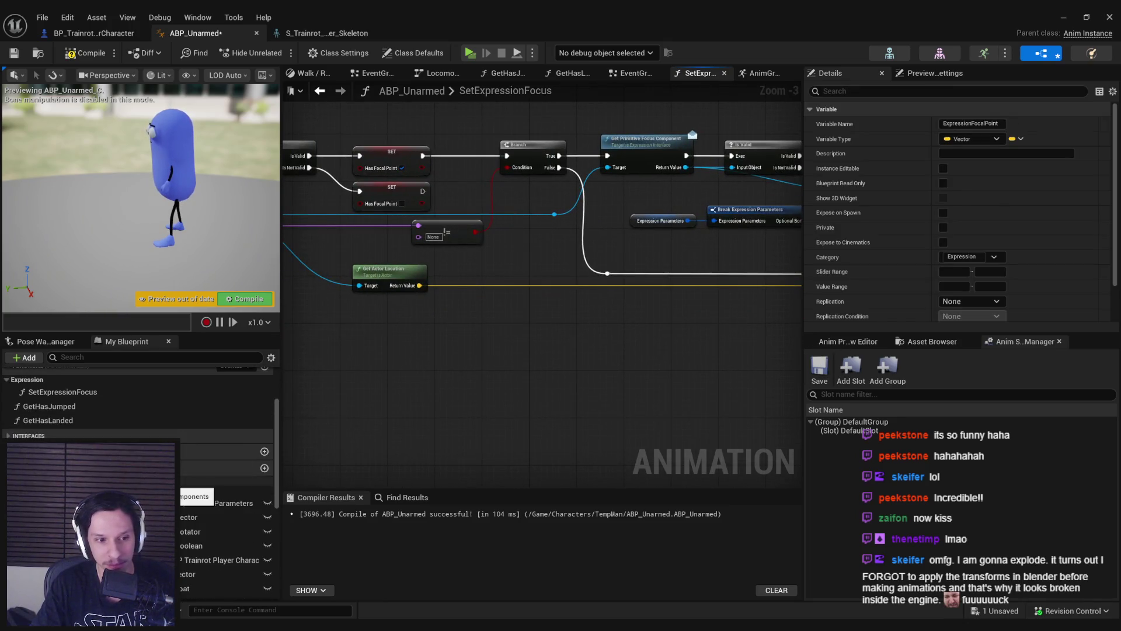
Step: Create a Vector variable DesiredFocalPoint and place it in the Expression category
{"action": "left_click", "coordinate": [265, 451]}
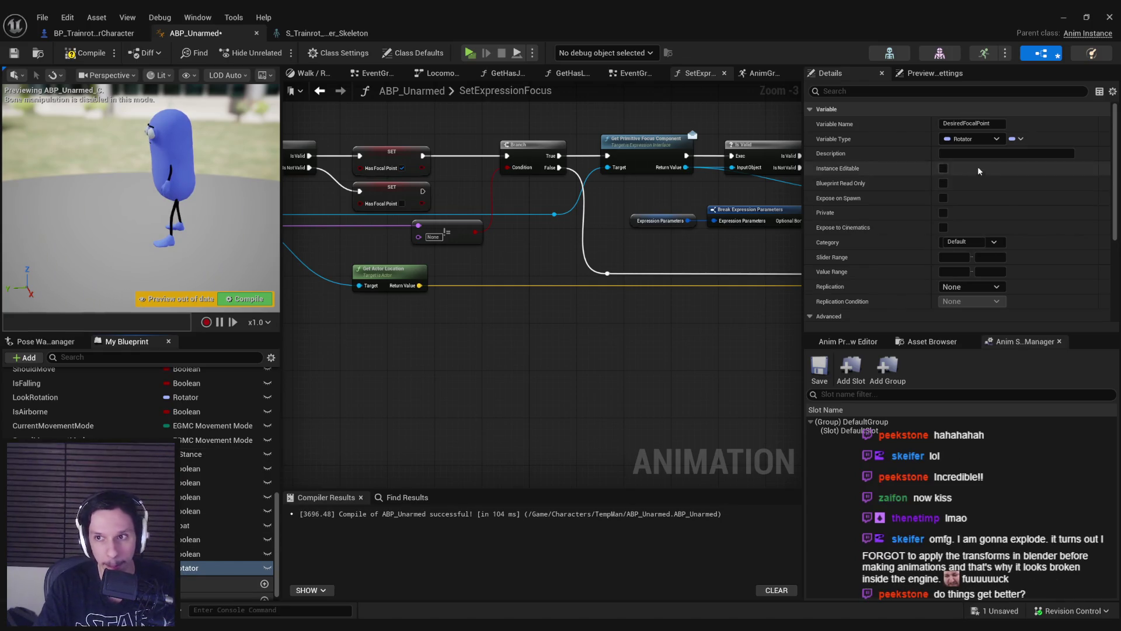
{"action": "left_click", "coordinate": [972, 139]}
{"action": "left_click", "coordinate": [977, 255]}
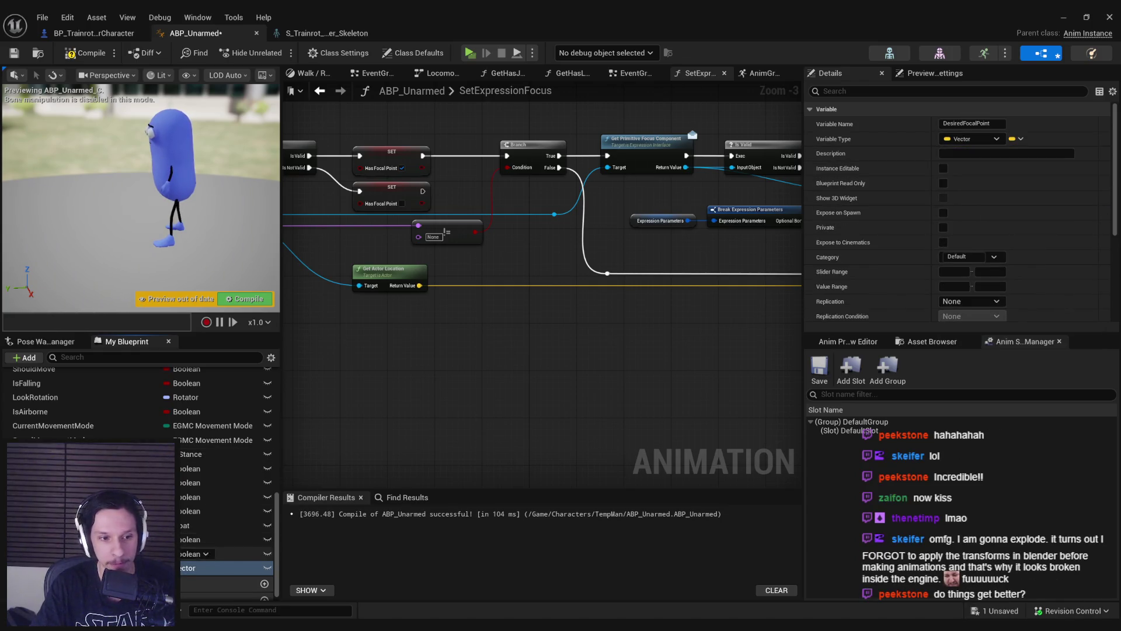
{"action": "mouse_move", "coordinate": [117, 475]}
{"action": "left_mouse_down"}
{"action": "mouse_move", "coordinate": [59, 377]}
{"action": "mouse_move", "coordinate": [51, 431]}
{"action": "left_mouse_up"}
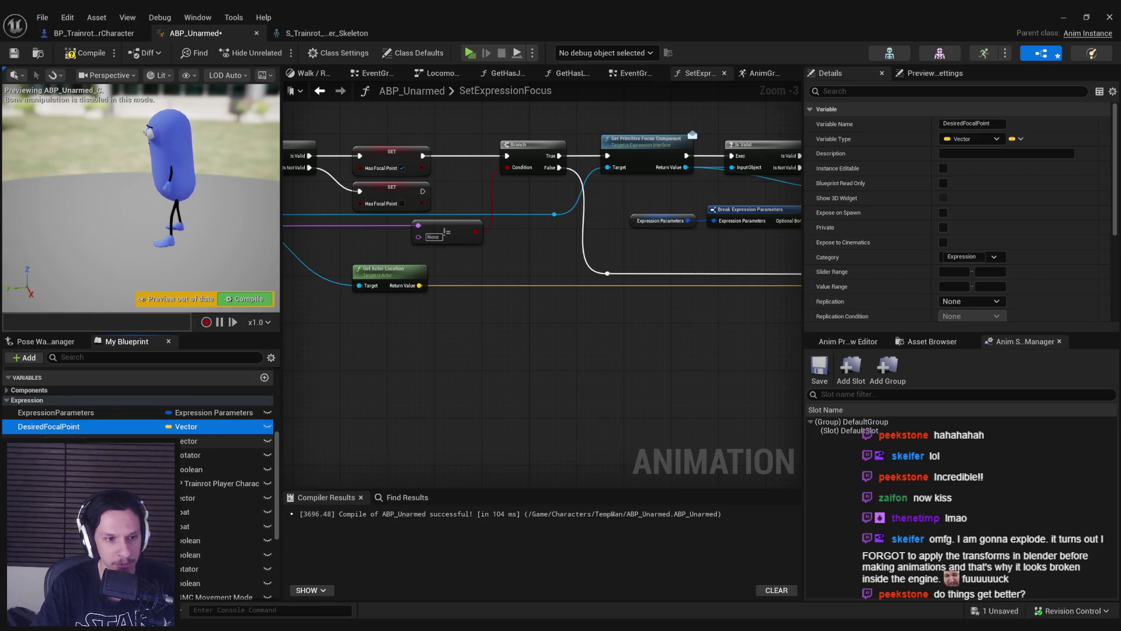
Step: Make the lower SET node store DesiredFocalPoint and rearrange the surrounding nodes
{"action": "left_click_drag", "start_coordinate": [713, 330], "coordinate": [573, 362]}
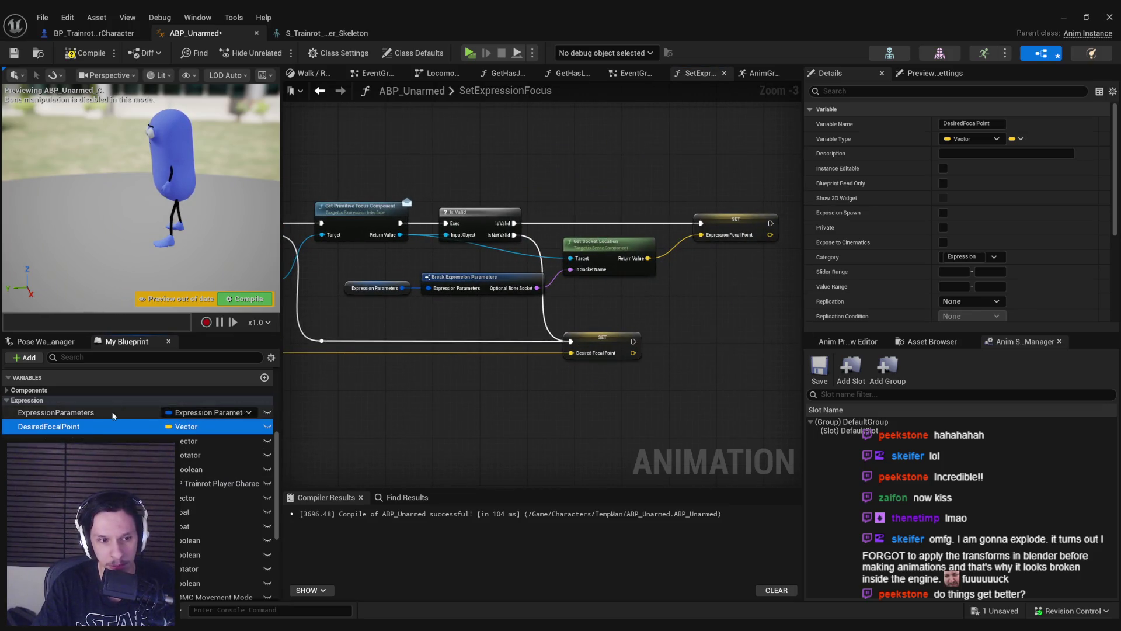
{"action": "left_click_drag", "start_coordinate": [731, 223], "coordinate": [733, 225]}
{"action": "scroll", "coordinate": [621, 369], "scroll_direction": "down", "scroll_amount": 1}
{"action": "scroll", "coordinate": [549, 362], "scroll_direction": "up", "scroll_amount": 1}
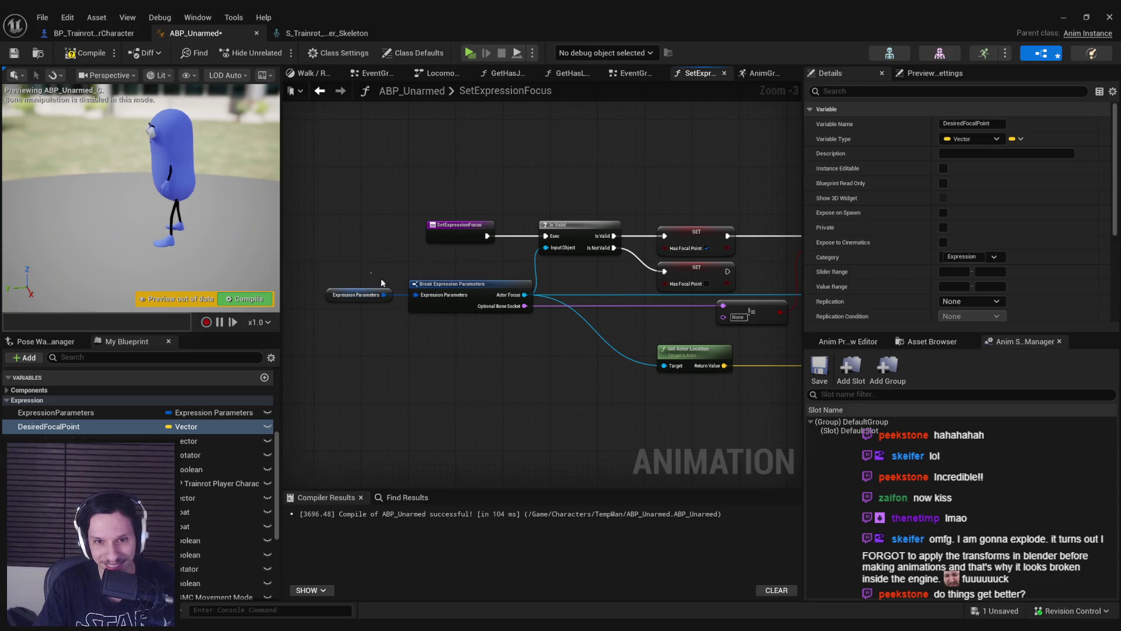
{"action": "left_click_drag", "start_coordinate": [712, 260], "coordinate": [520, 374]}
{"action": "scroll", "coordinate": [453, 390], "scroll_direction": "down", "scroll_amount": 1}
{"action": "left_click", "coordinate": [565, 353]}
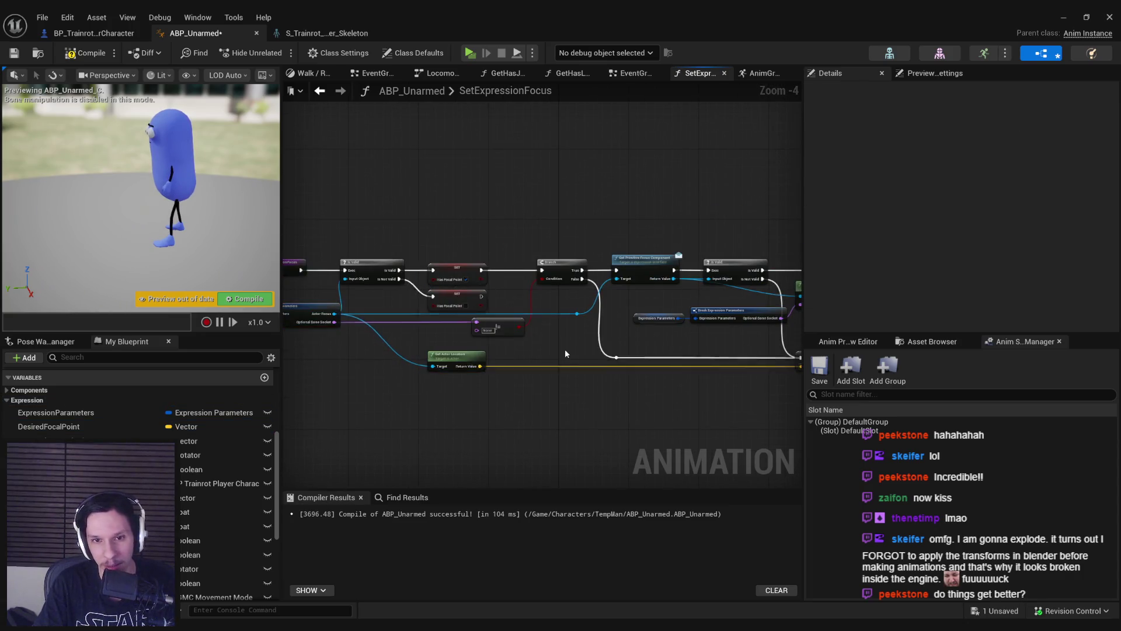
{"action": "left_click_drag", "start_coordinate": [371, 229], "coordinate": [772, 408]}
Step: Place a SET Expression Focal Point node and feed its input from a VInterp To node
{"action": "scroll", "coordinate": [405, 282], "scroll_direction": "up", "scroll_amount": 2}
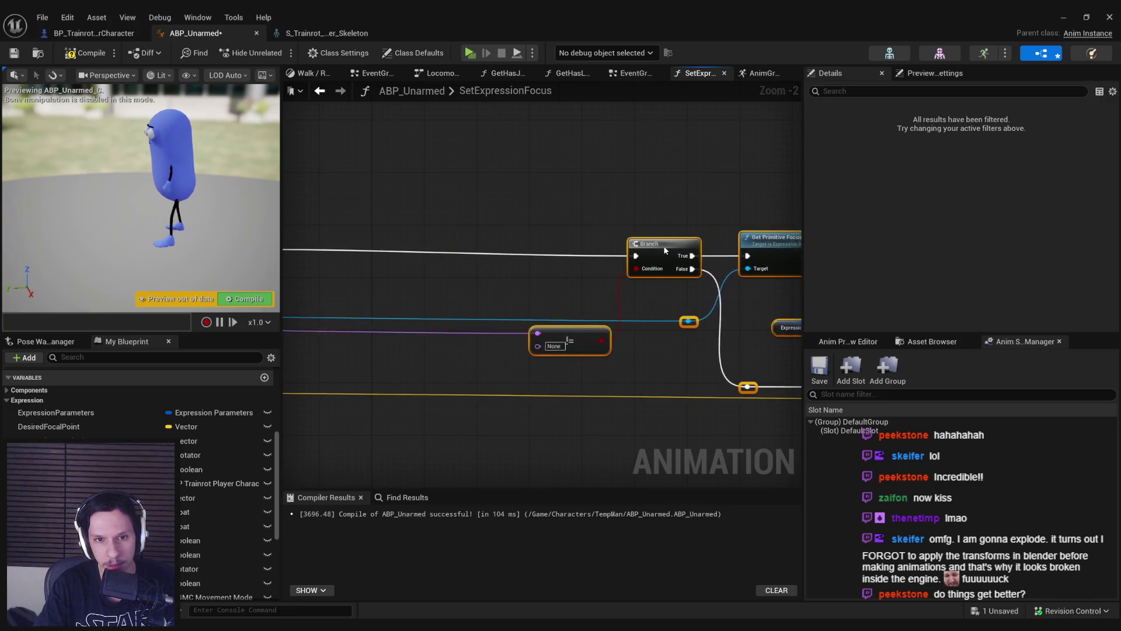
{"action": "left_click_drag", "start_coordinate": [533, 278], "coordinate": [625, 298]}
{"action": "mouse_move", "coordinate": [53, 440]}
{"action": "left_mouse_down"}
{"action": "mouse_move", "coordinate": [608, 257]}
{"action": "mouse_move", "coordinate": [612, 273]}
{"action": "mouse_move", "coordinate": [582, 321]}
{"action": "left_mouse_up"}
{"action": "left_click", "coordinate": [643, 299]}
{"action": "type", "text": "interp"}
{"action": "scroll", "coordinate": [628, 429], "scroll_direction": "up", "scroll_amount": 3}
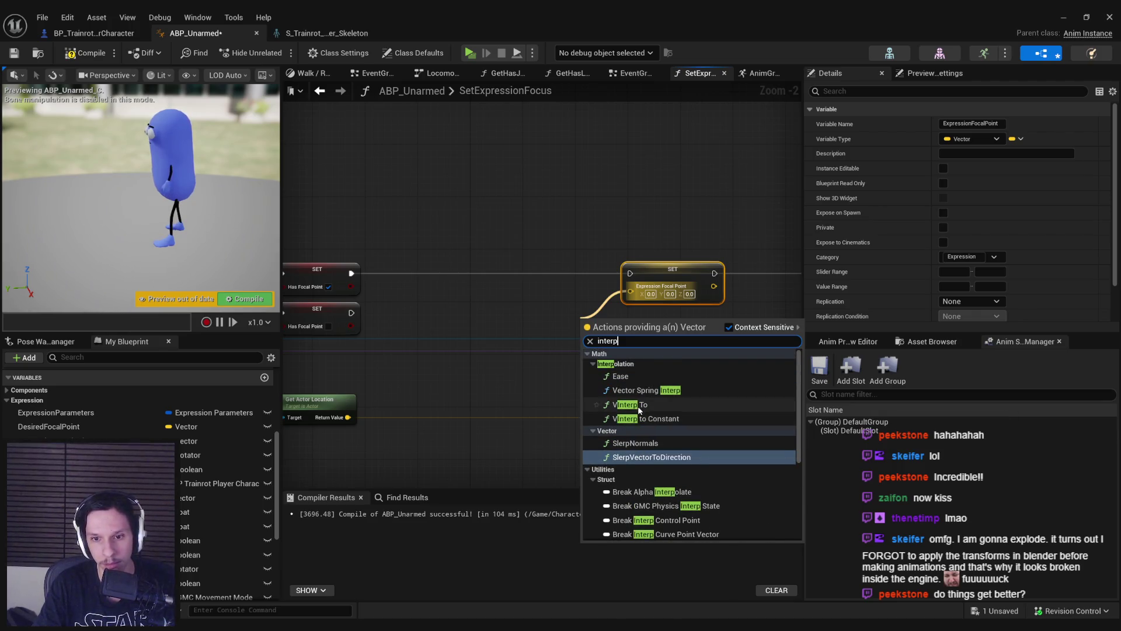
{"action": "left_click", "coordinate": [627, 405]}
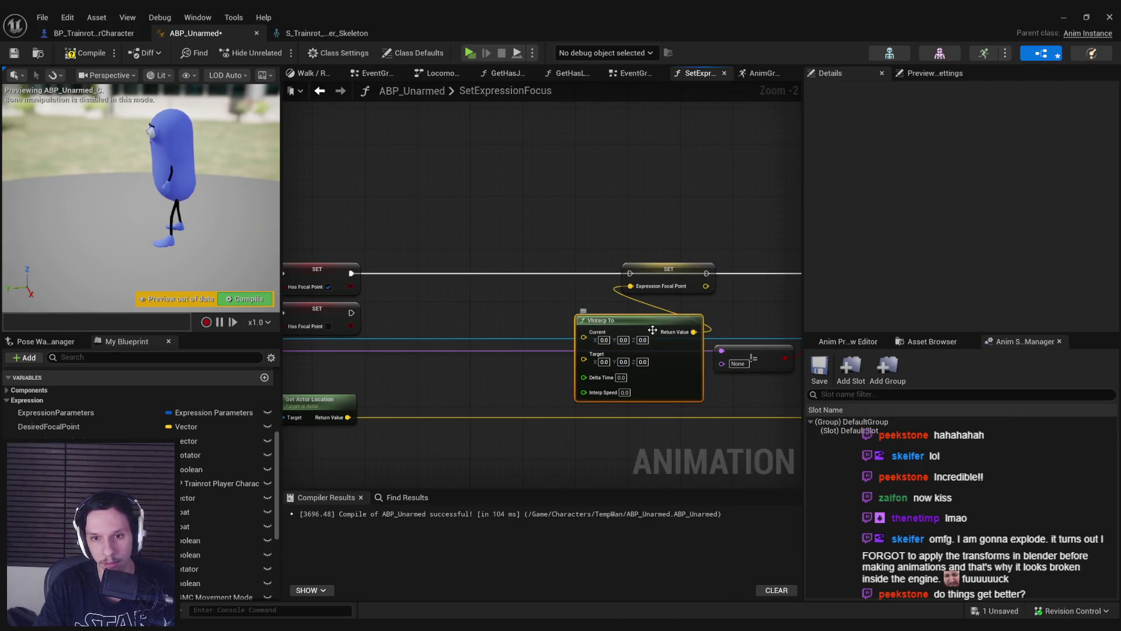
Step: Replace VInterp To with VInterp To Constant and chain the upper SET into the focal point SET
{"action": "left_click_drag", "start_coordinate": [652, 331], "coordinate": [554, 299]}
{"action": "key", "text": "Delete"}
{"action": "left_click_drag", "start_coordinate": [631, 286], "coordinate": [586, 315]}
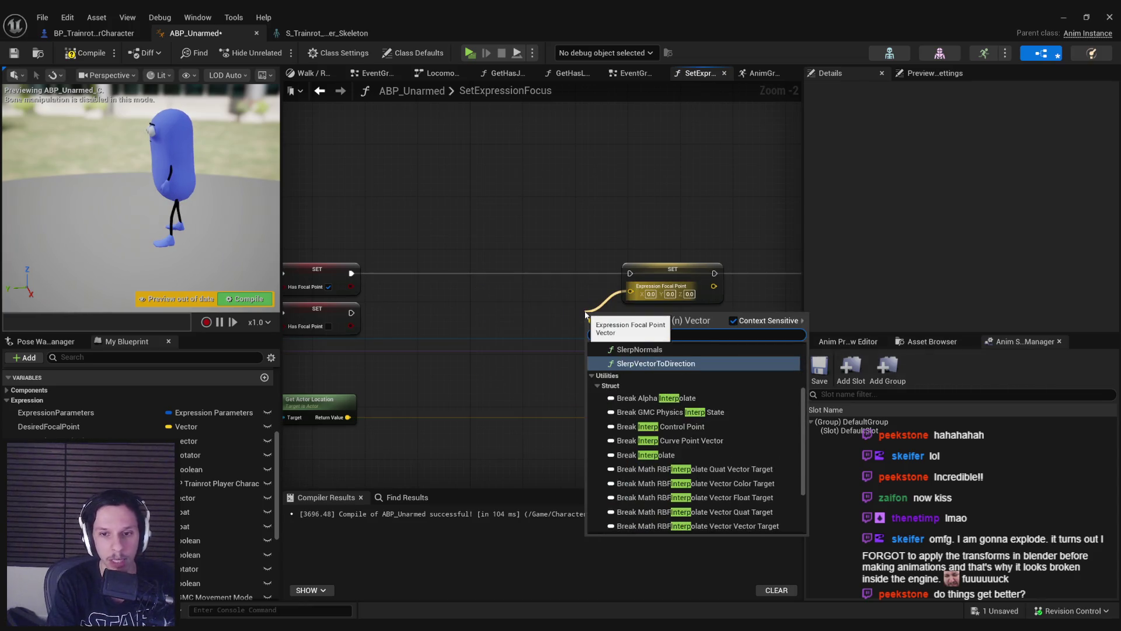
{"action": "scroll", "coordinate": [670, 366], "scroll_direction": "down", "scroll_amount": 3}
{"action": "left_click", "coordinate": [672, 412]}
{"action": "mouse_move", "coordinate": [648, 377]}
{"action": "left_mouse_down"}
{"action": "mouse_move", "coordinate": [538, 265]}
{"action": "mouse_move", "coordinate": [555, 167]}
{"action": "left_mouse_up"}
{"action": "left_click_drag", "start_coordinate": [660, 308], "coordinate": [649, 309]}
{"action": "left_click_drag", "start_coordinate": [380, 309], "coordinate": [381, 309]}
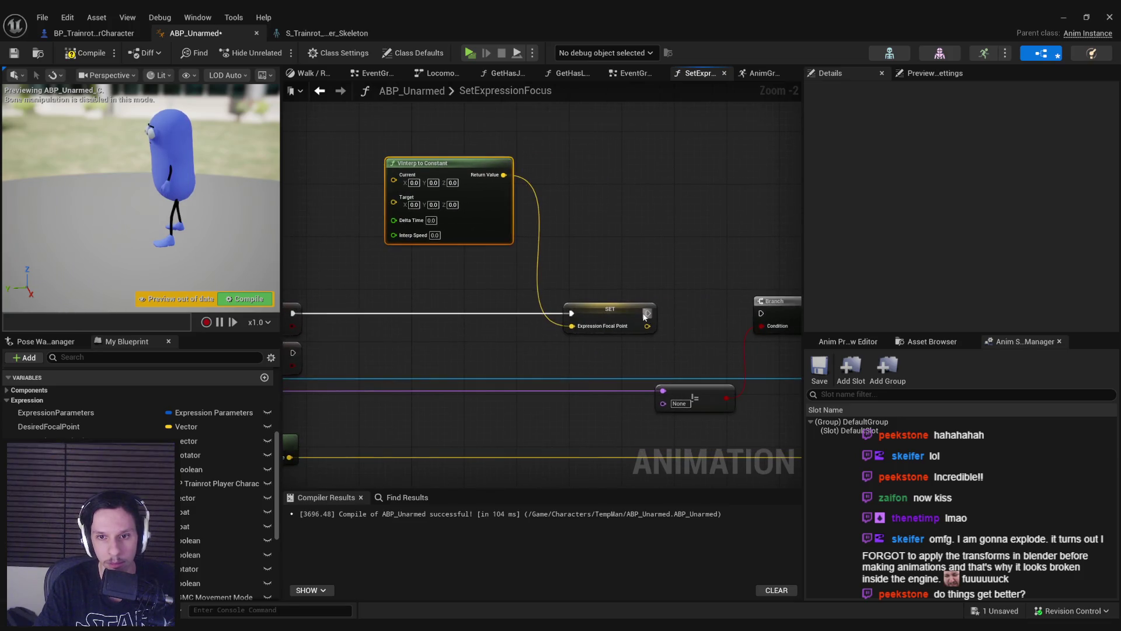
Step: Feed Get World Delta Seconds into Delta Time and set Interp Speed to 15.0
{"action": "mouse_move", "coordinate": [552, 265]}
{"action": "left_mouse_down"}
{"action": "mouse_move", "coordinate": [489, 270]}
{"action": "mouse_move", "coordinate": [488, 283]}
{"action": "mouse_move", "coordinate": [443, 281]}
{"action": "mouse_move", "coordinate": [501, 300]}
{"action": "mouse_move", "coordinate": [476, 273]}
{"action": "left_mouse_up"}
{"action": "type", "text": "get delget delta"}
{"action": "left_click", "coordinate": [575, 446]}
{"action": "type", "text": "1"}
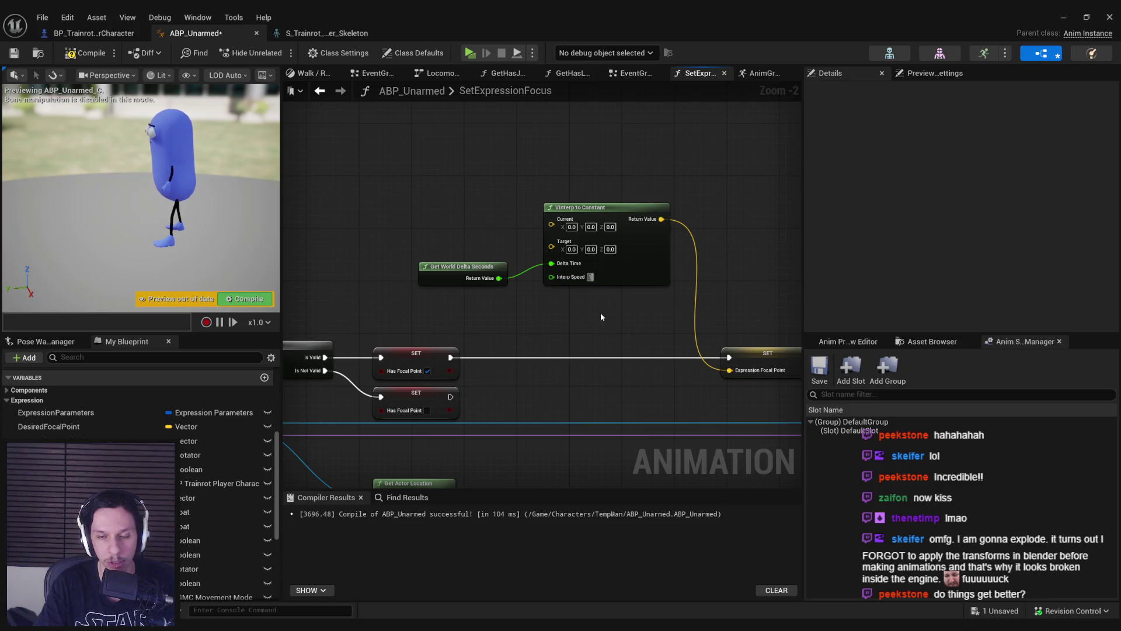
{"action": "type", "text": "5"}
{"action": "key", "text": "Return"}
Step: Wire DesiredFocalPoint to Target and Expression Focal Point to Current, then compile
{"action": "left_click_drag", "start_coordinate": [461, 272], "coordinate": [520, 307]}
{"action": "left_click_drag", "start_coordinate": [63, 435], "coordinate": [611, 277]}
{"action": "left_click_drag", "start_coordinate": [58, 441], "coordinate": [611, 255]}
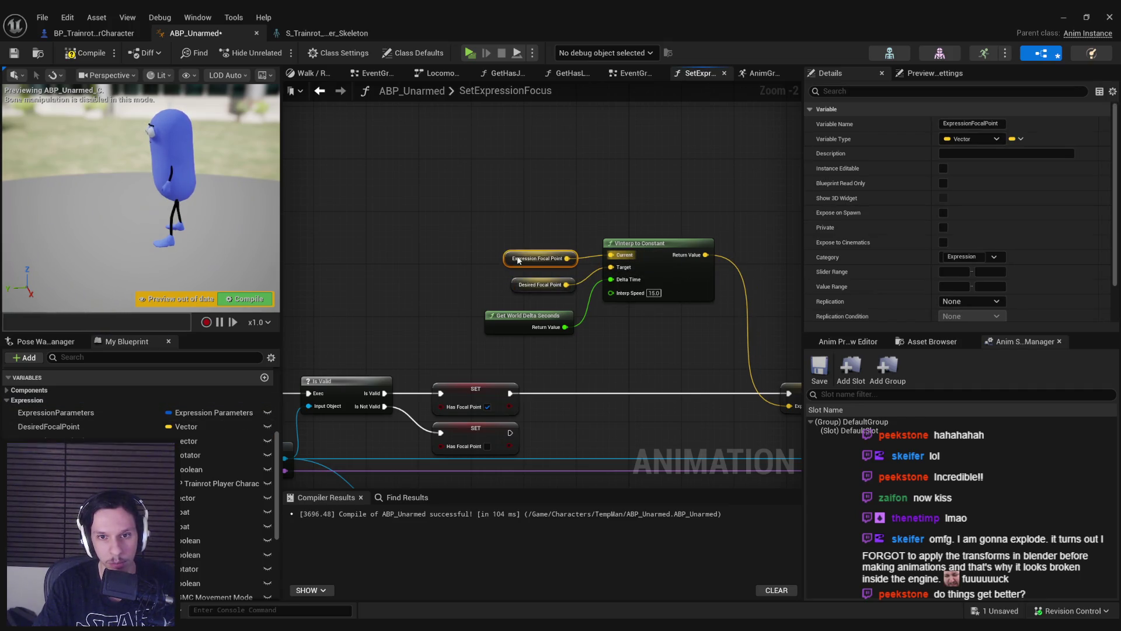
{"action": "left_click", "coordinate": [531, 222]}
{"action": "mouse_move", "coordinate": [516, 283]}
{"action": "left_mouse_down"}
{"action": "mouse_move", "coordinate": [312, 267]}
{"action": "mouse_move", "coordinate": [330, 290]}
{"action": "left_mouse_up"}
{"action": "scroll", "coordinate": [453, 320], "scroll_direction": "down", "scroll_amount": 1}
{"action": "key", "text": "F7"}
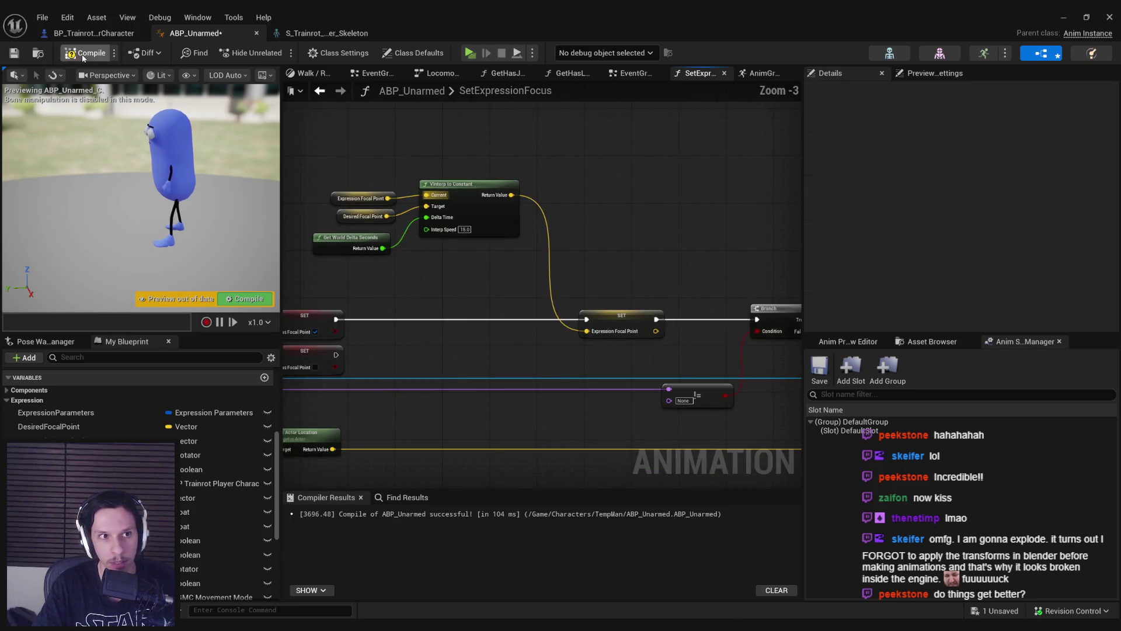
{"action": "key", "text": "ctrl+s"}
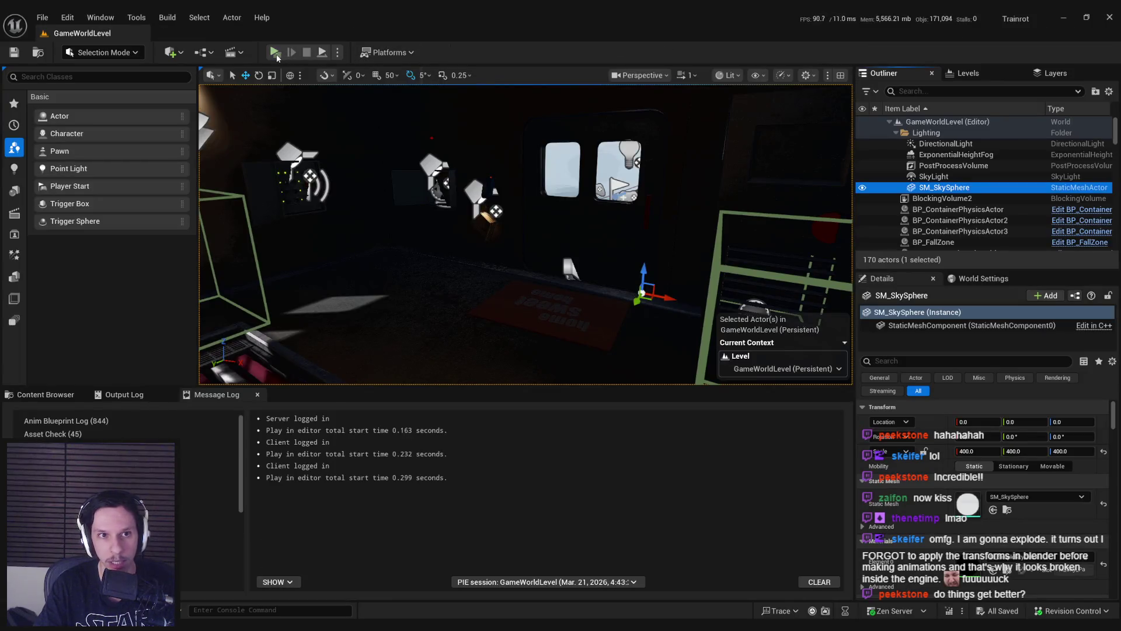
{"action": "left_click", "coordinate": [274, 52]}
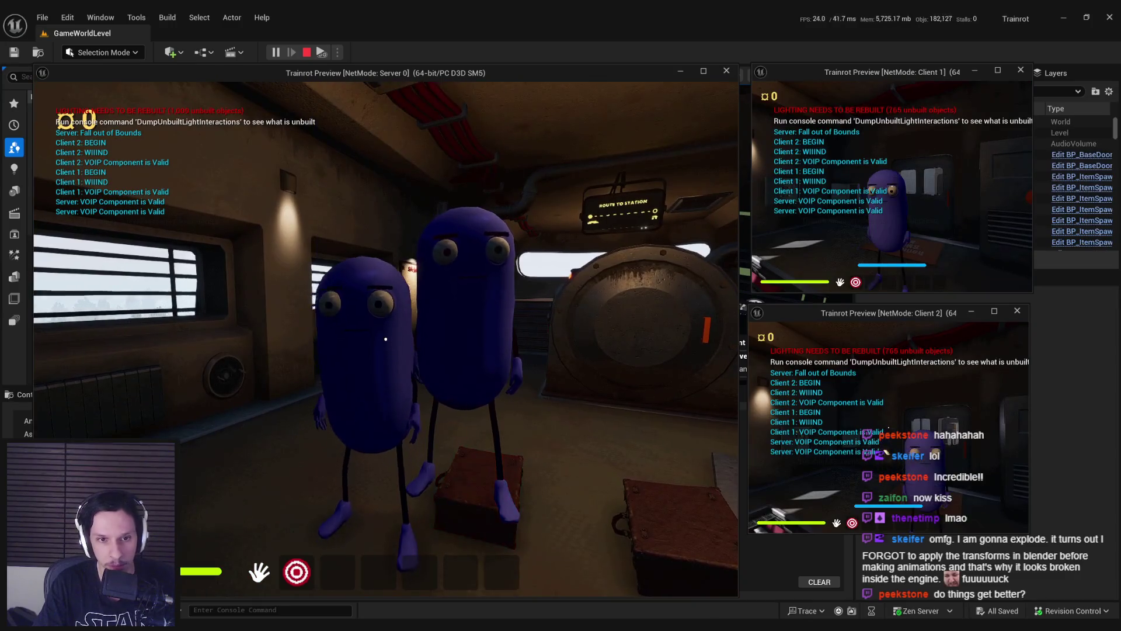
{"action": "key", "text": "w"}
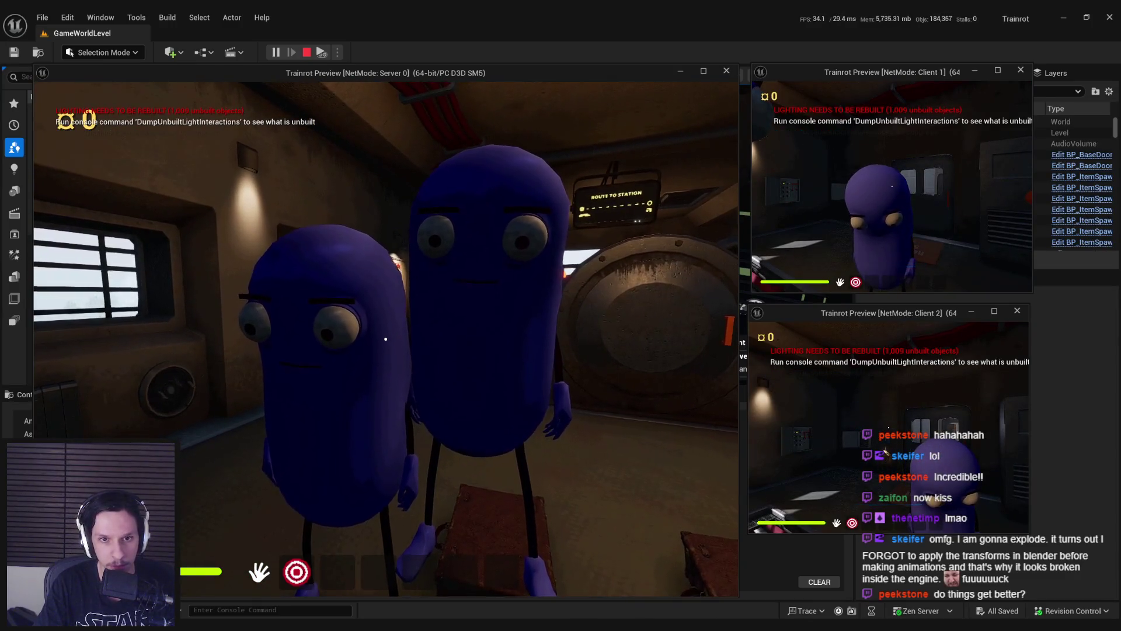
{"action": "key", "text": "s"}
{"action": "key", "text": "w"}
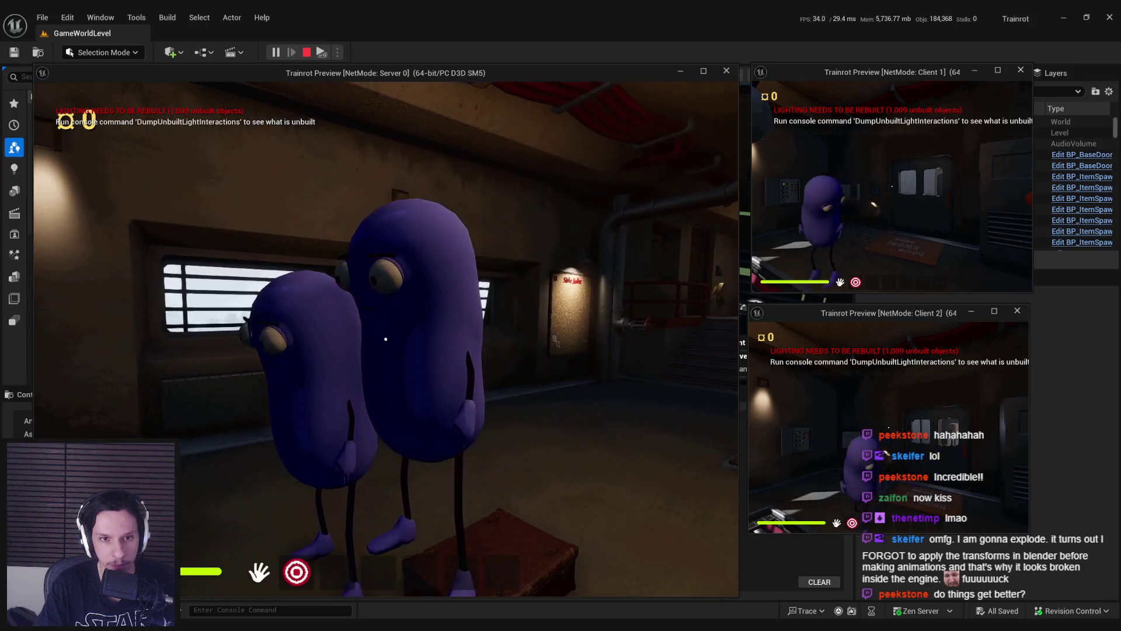
{"action": "key", "text": "s"}
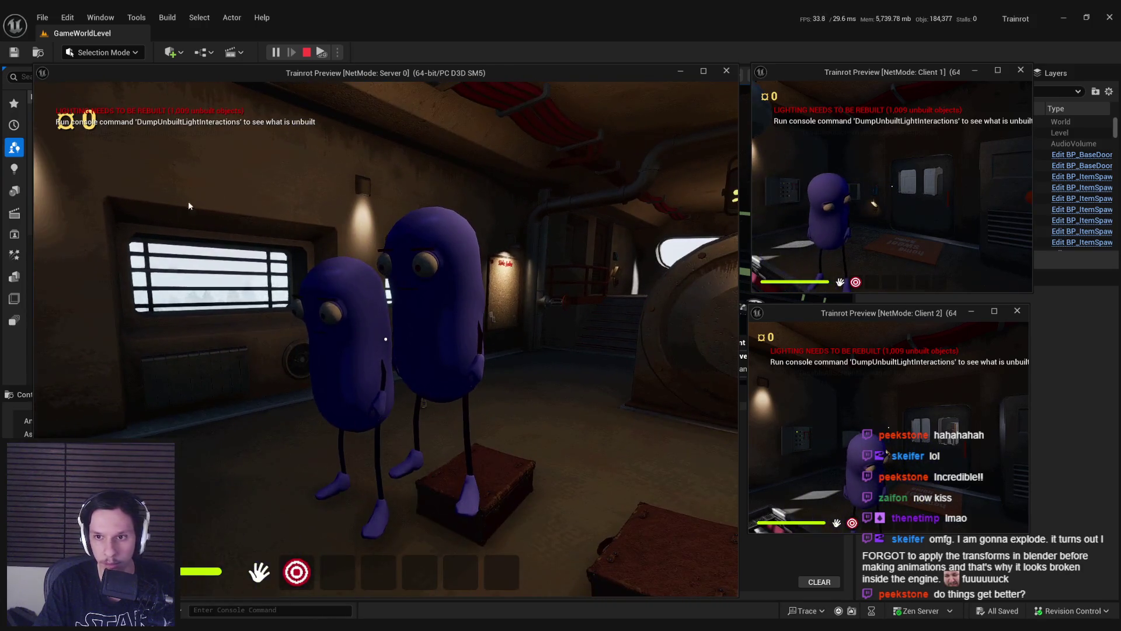
{"action": "left_click", "coordinate": [855, 214]}
{"action": "key", "text": "a"}
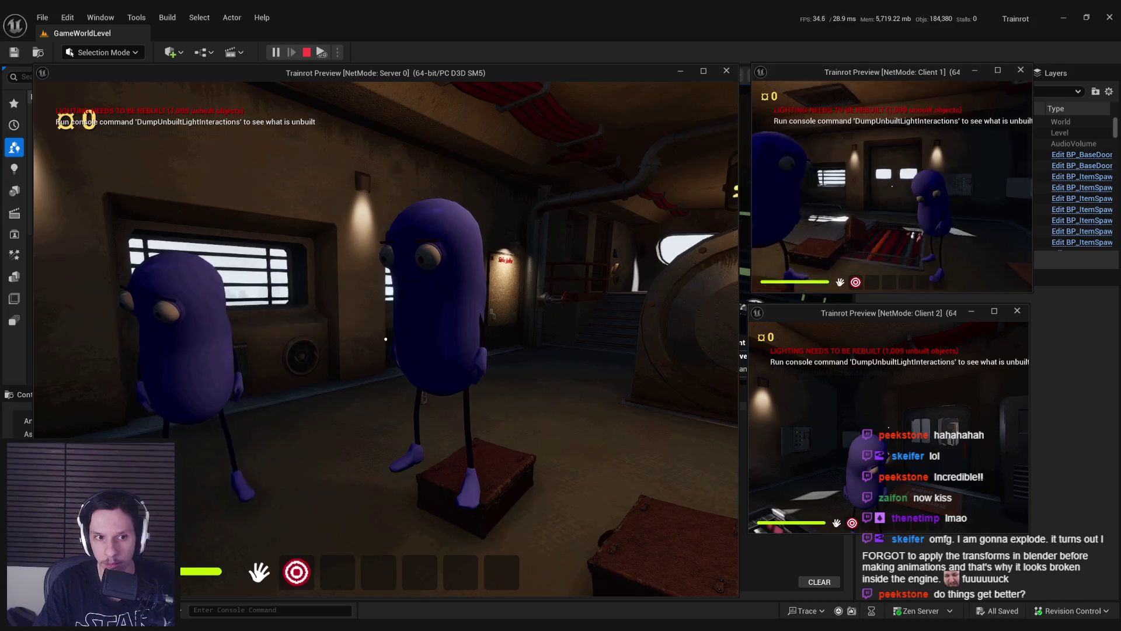
{"action": "key", "text": "a"}
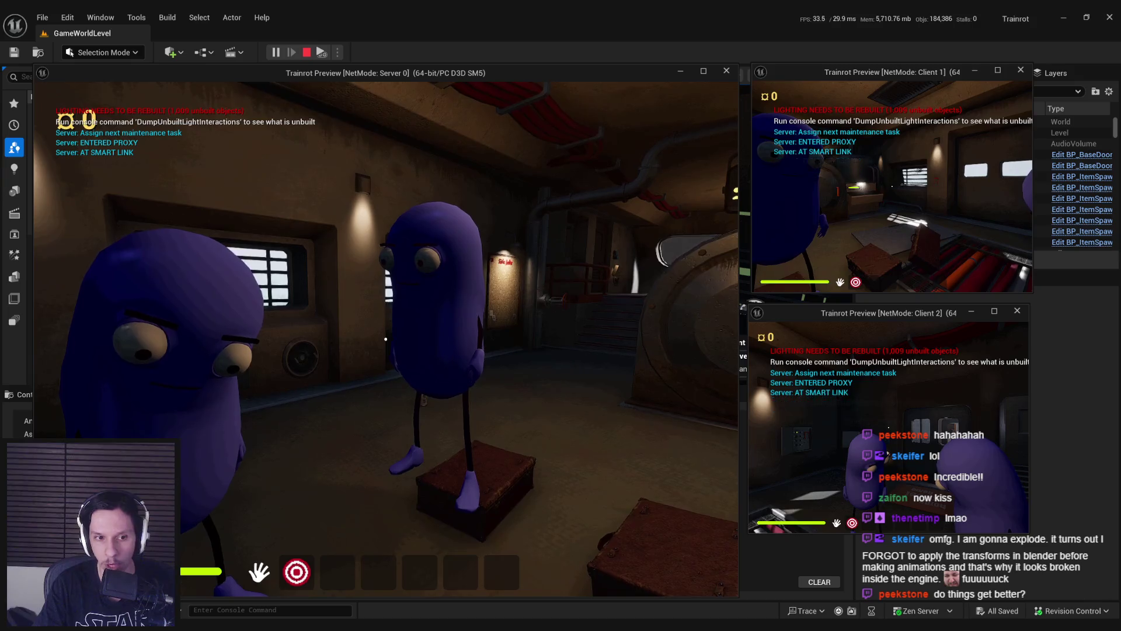
{"action": "key", "text": "Escape"}
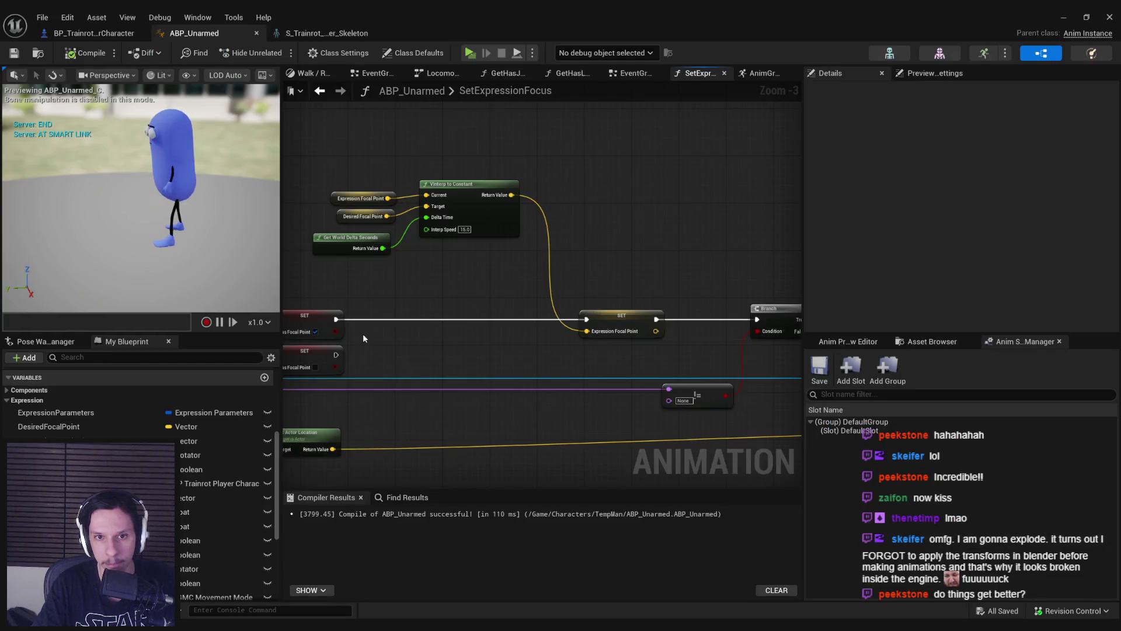
Step: Change the VInterp To Constant Interp Speed to 150 and start a multiplayer play test
{"action": "left_click", "coordinate": [463, 264]}
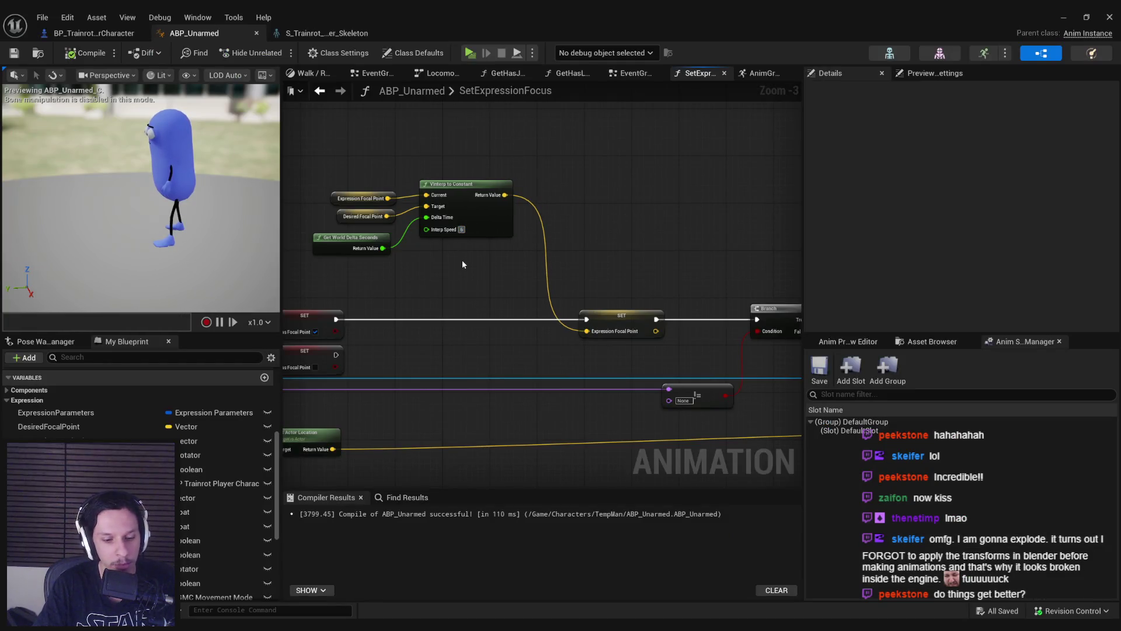
{"action": "left_click", "coordinate": [463, 229]}
{"action": "type", "text": "150"}
{"action": "key", "text": "Return"}
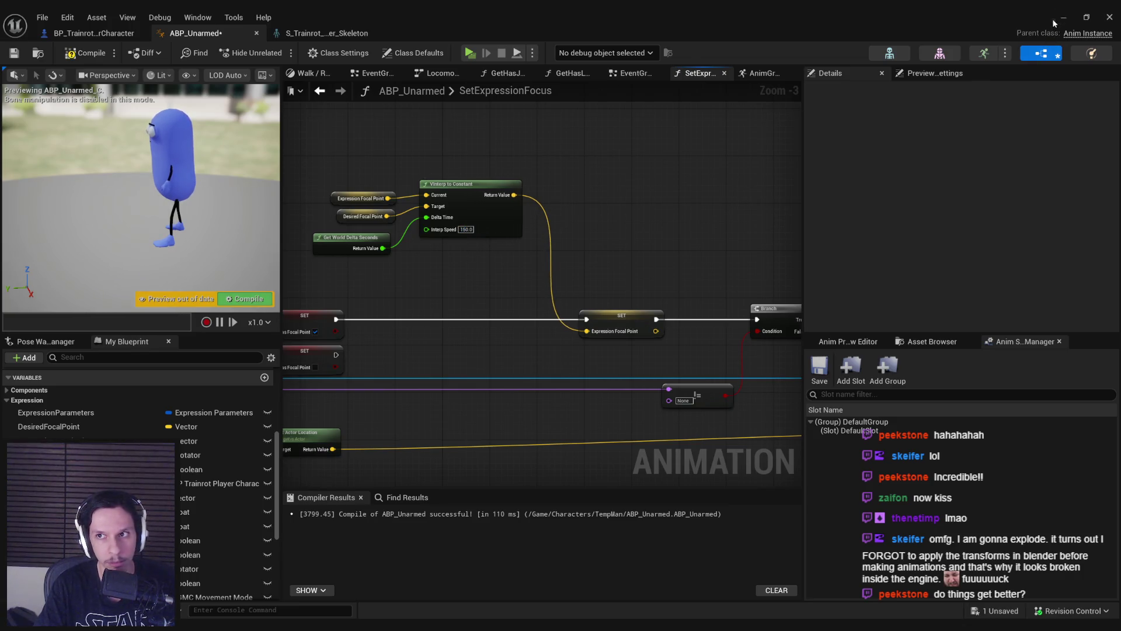
{"action": "left_click", "coordinate": [1055, 21]}
{"action": "left_click", "coordinate": [276, 52]}
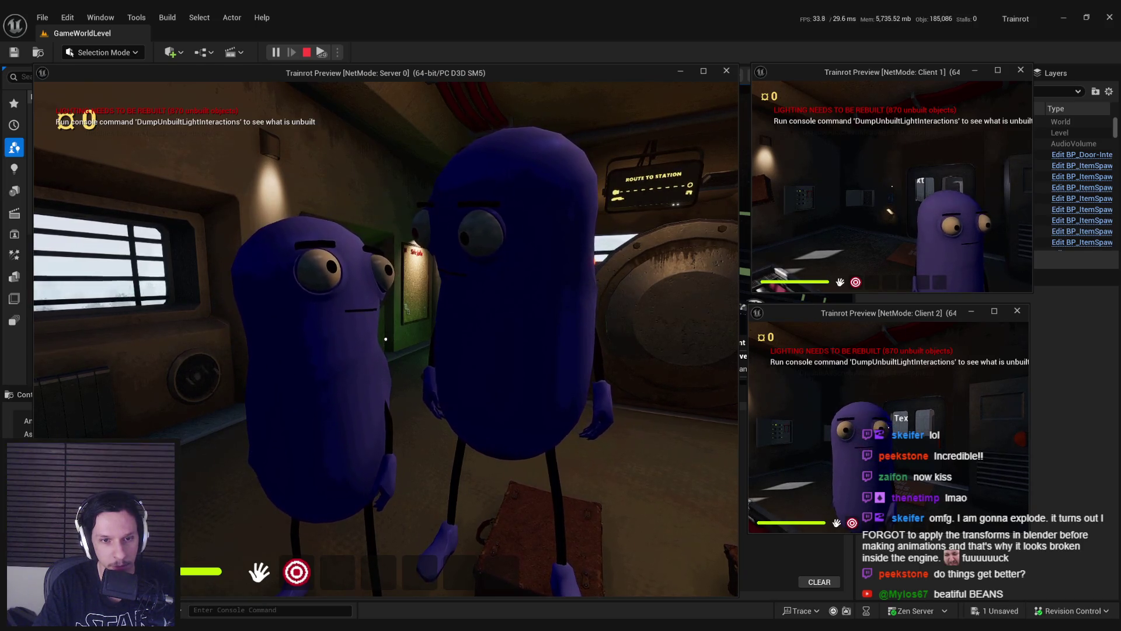
Step: Stop the speed-150 play test and bring back ABP_Unarmed's SetExpressionFocus graph
{"action": "key", "text": "Escape"}
{"action": "left_click", "coordinate": [375, 600]}
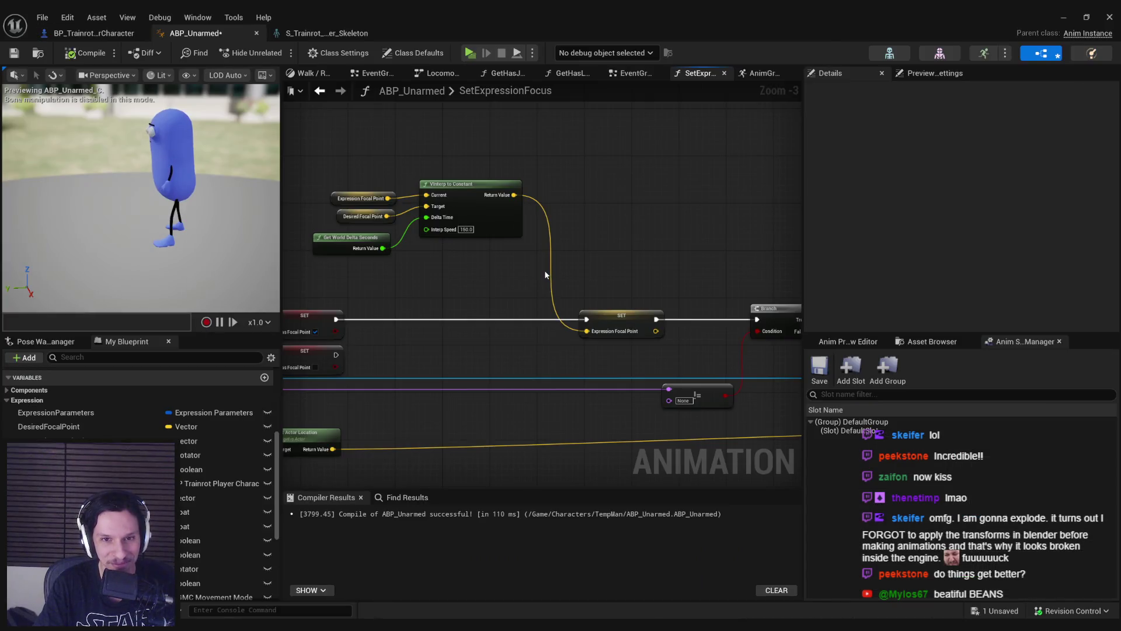
Step: Change the VInterp To Constant interp speed to 600, then 450, and hide the blueprint window
{"action": "left_click", "coordinate": [465, 229]}
{"action": "type", "text": "6"}
{"action": "key", "text": "Return"}
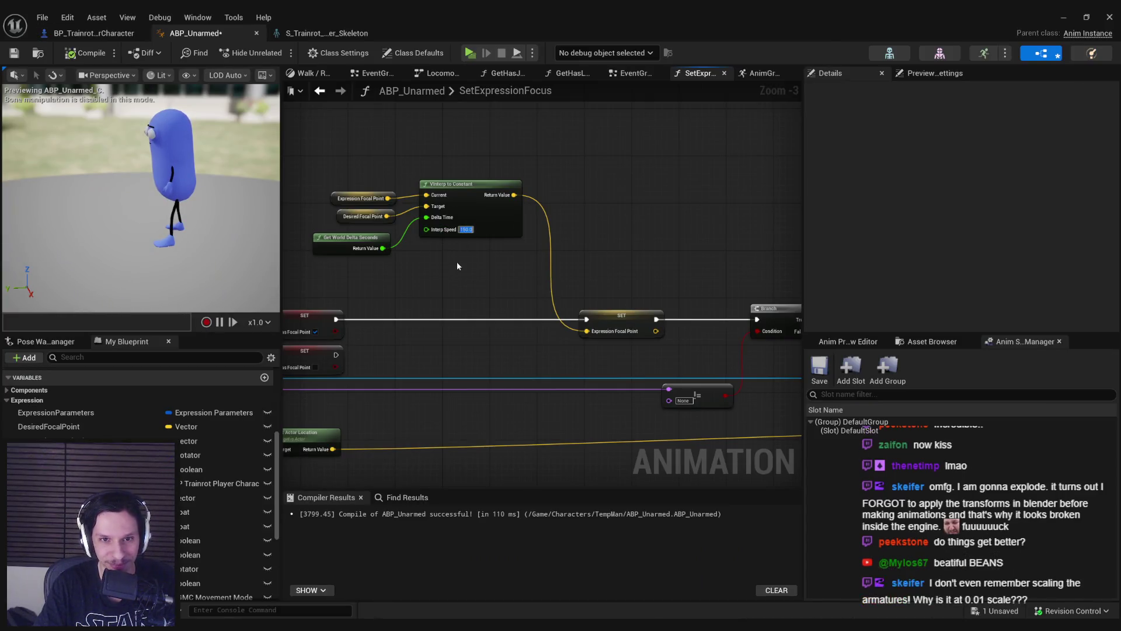
{"action": "type", "text": "00"}
{"action": "key", "text": "Return"}
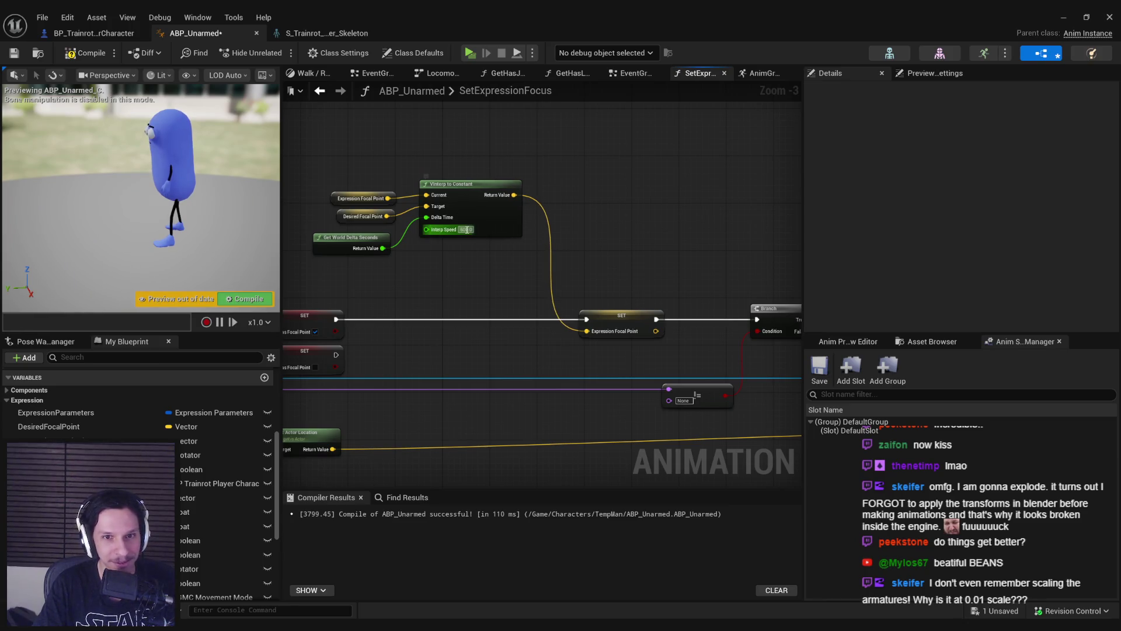
{"action": "type", "text": "450"}
{"action": "key", "text": "Return"}
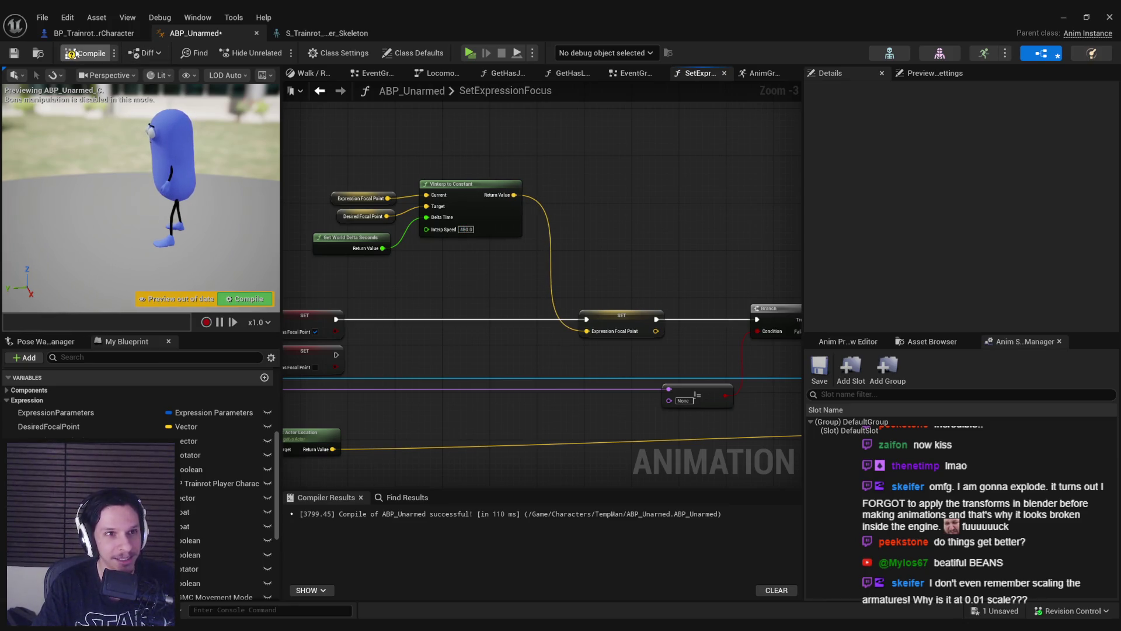
{"action": "left_click", "coordinate": [1086, 16]}
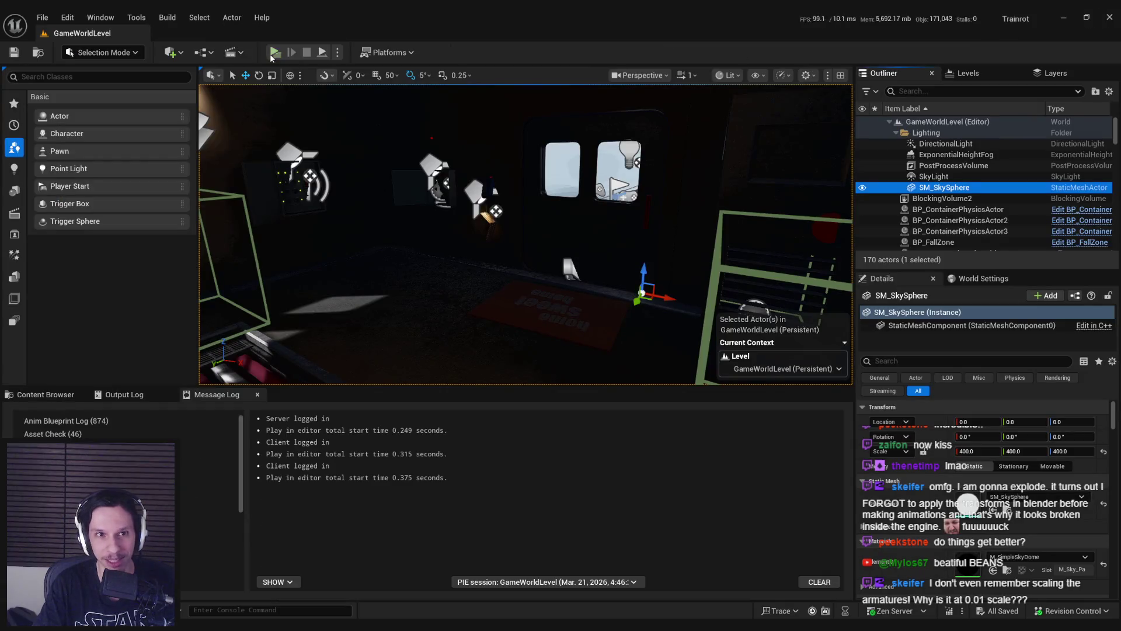
Step: Start a multiplayer play test and walk Client 1 toward and away from the two beans
{"action": "key", "text": "alt+p"}
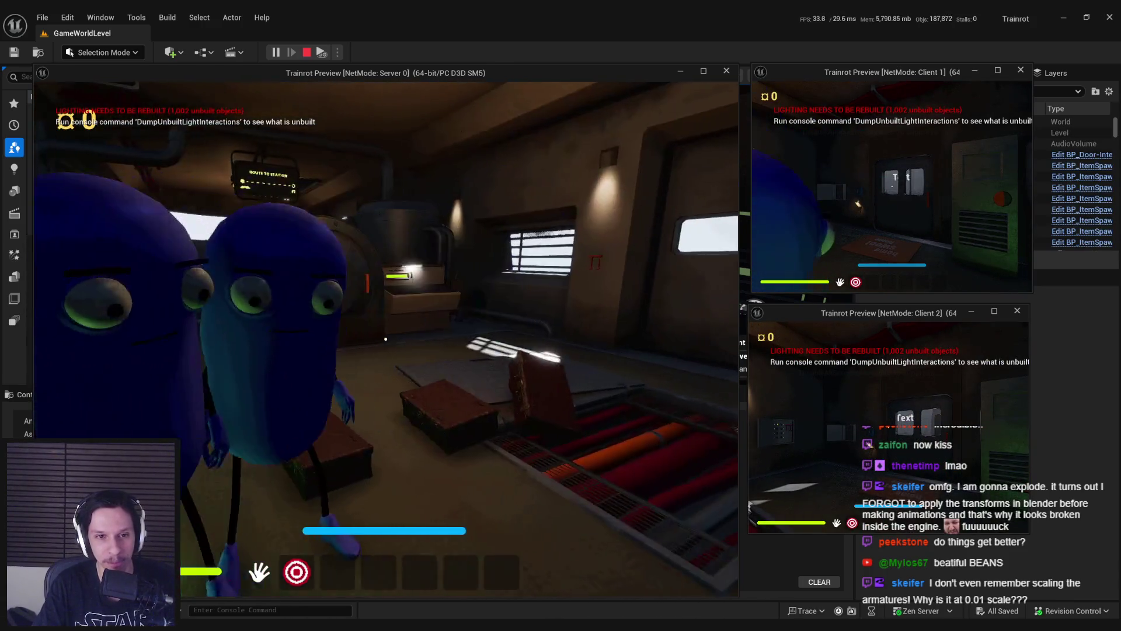
{"action": "key", "text": "w"}
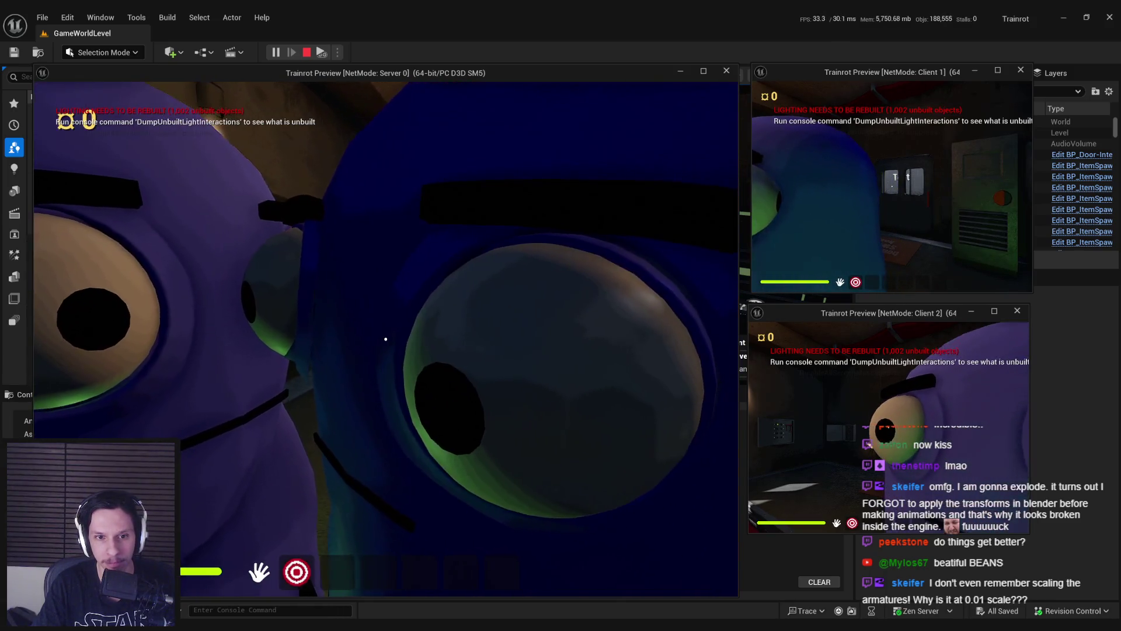
{"action": "key", "text": "s"}
{"action": "key", "text": "super"}
{"action": "key", "text": "super"}
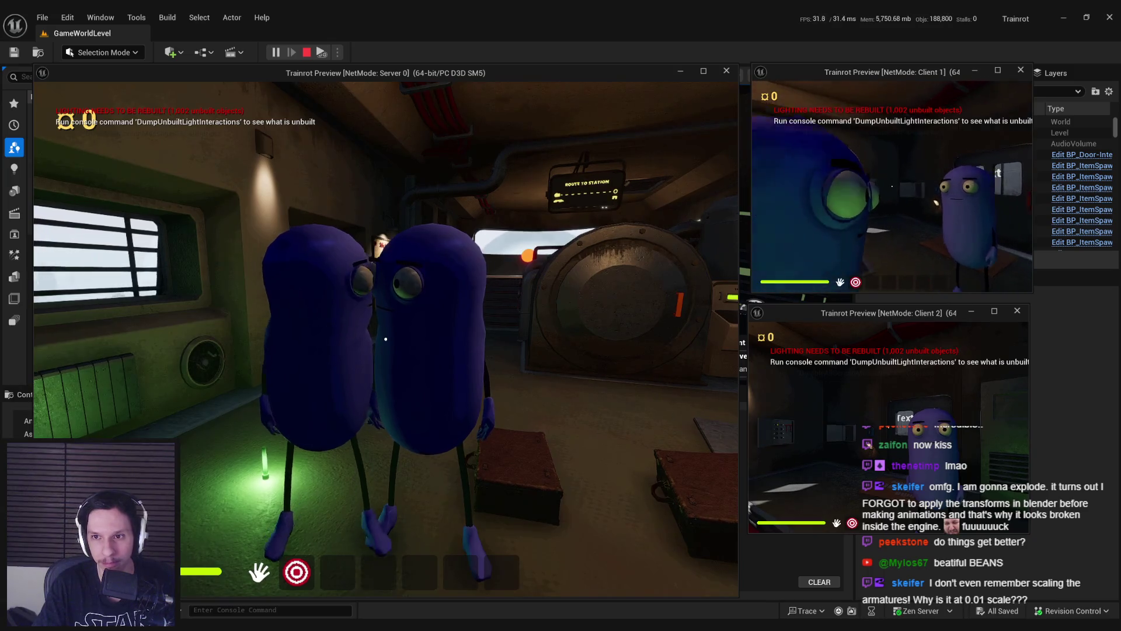
{"action": "key", "text": "a"}
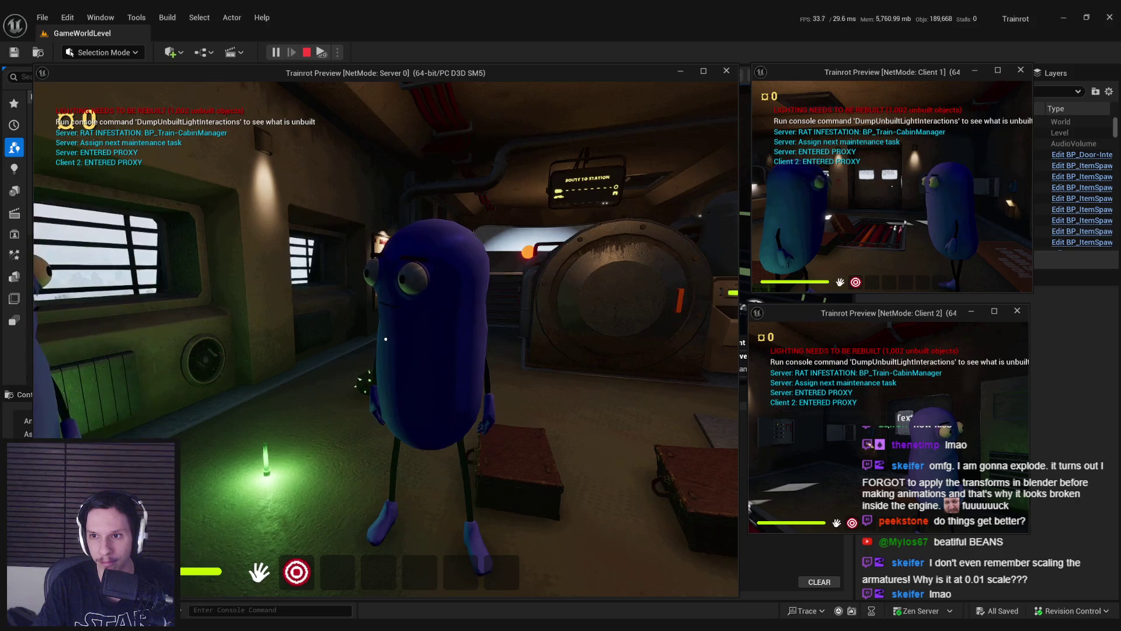
{"action": "key", "text": "w"}
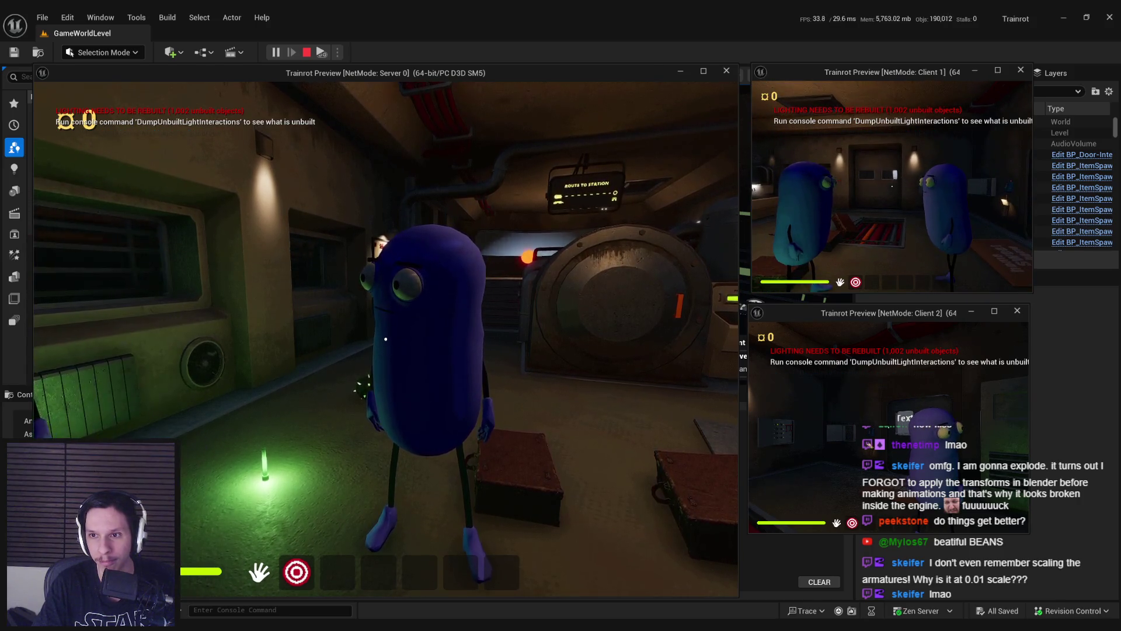
{"action": "key", "text": "w"}
{"action": "key", "text": "s"}
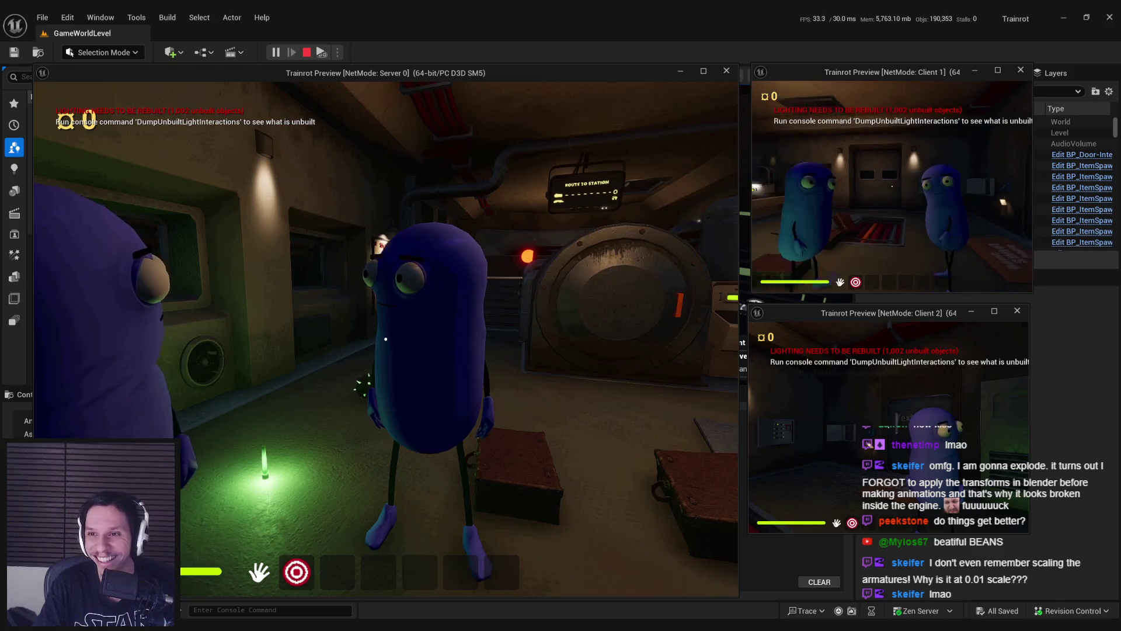
{"action": "key", "text": "w"}
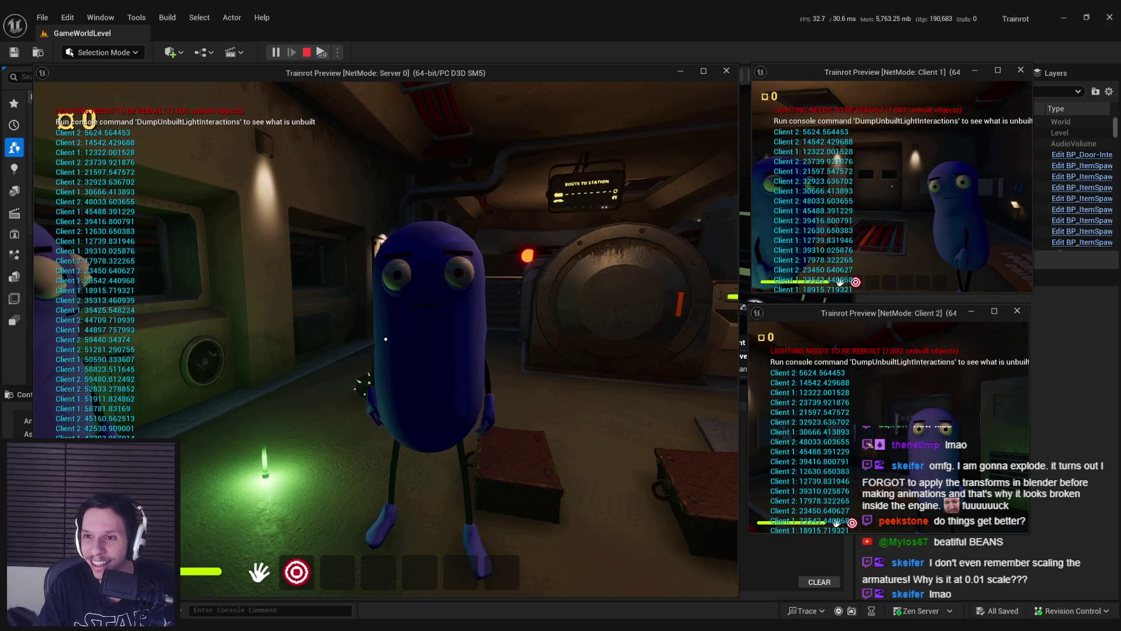
{"action": "key", "text": "s"}
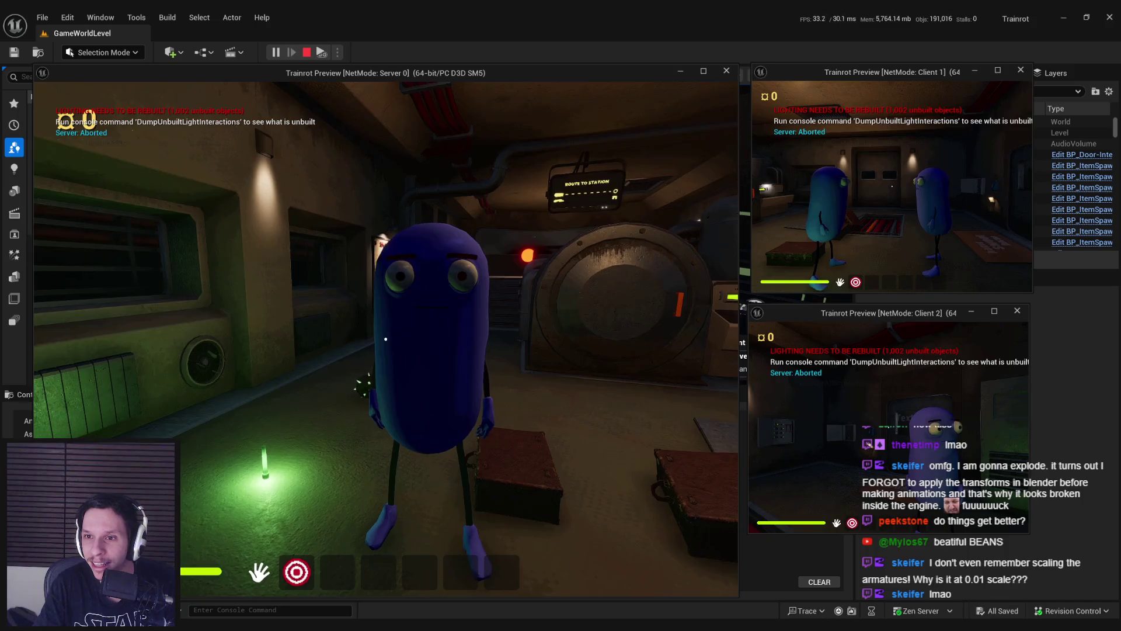
{"action": "key", "text": "w"}
{"action": "key", "text": "s"}
Step: Walk the client bean side to side in front of the standing bean to watch its eyes track
{"action": "key", "text": "w"}
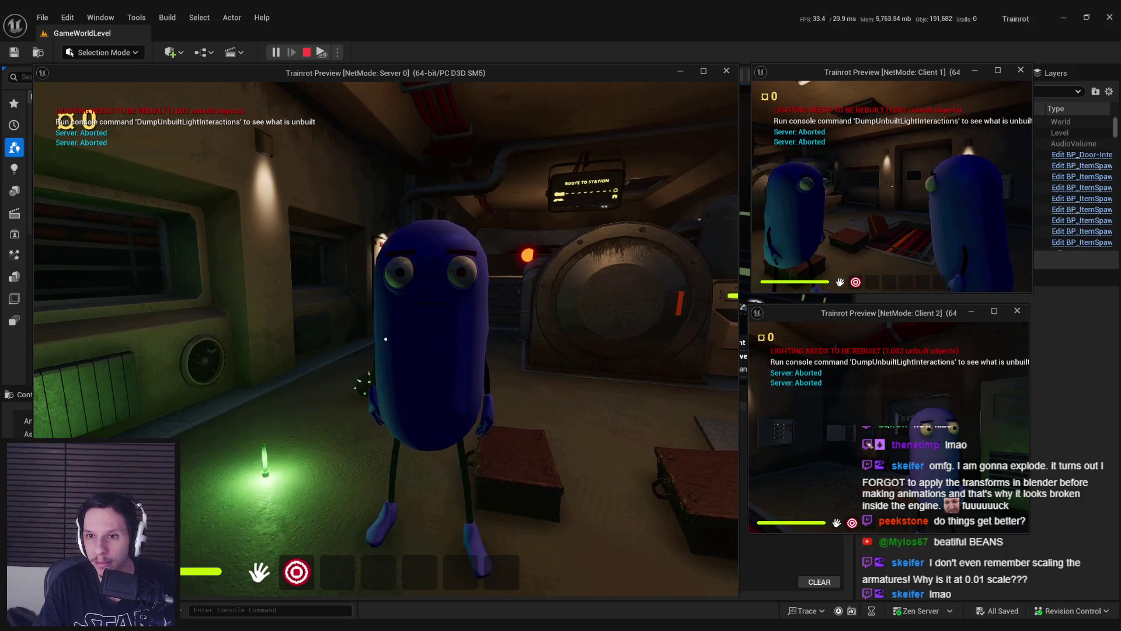
{"action": "key", "text": "w"}
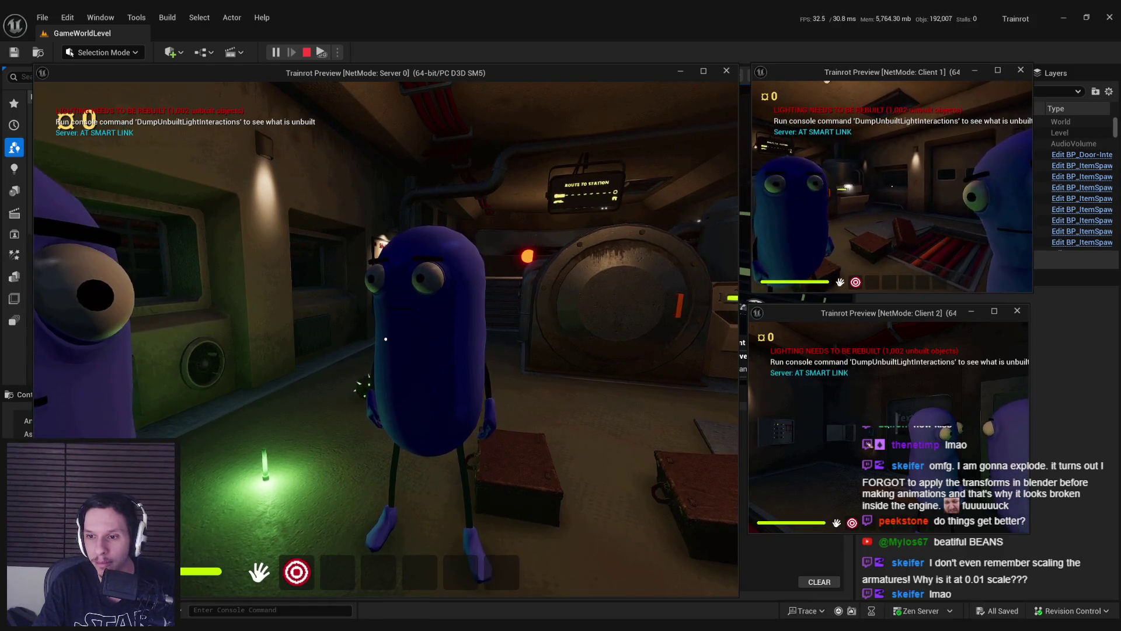
{"action": "key", "text": "s"}
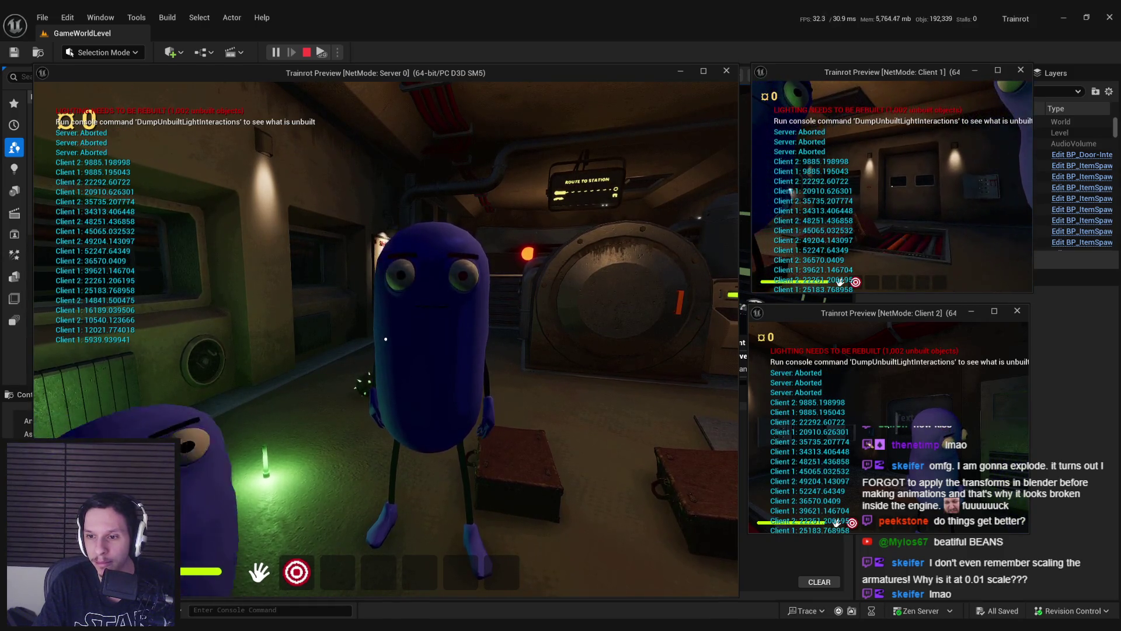
{"action": "key", "text": "d"}
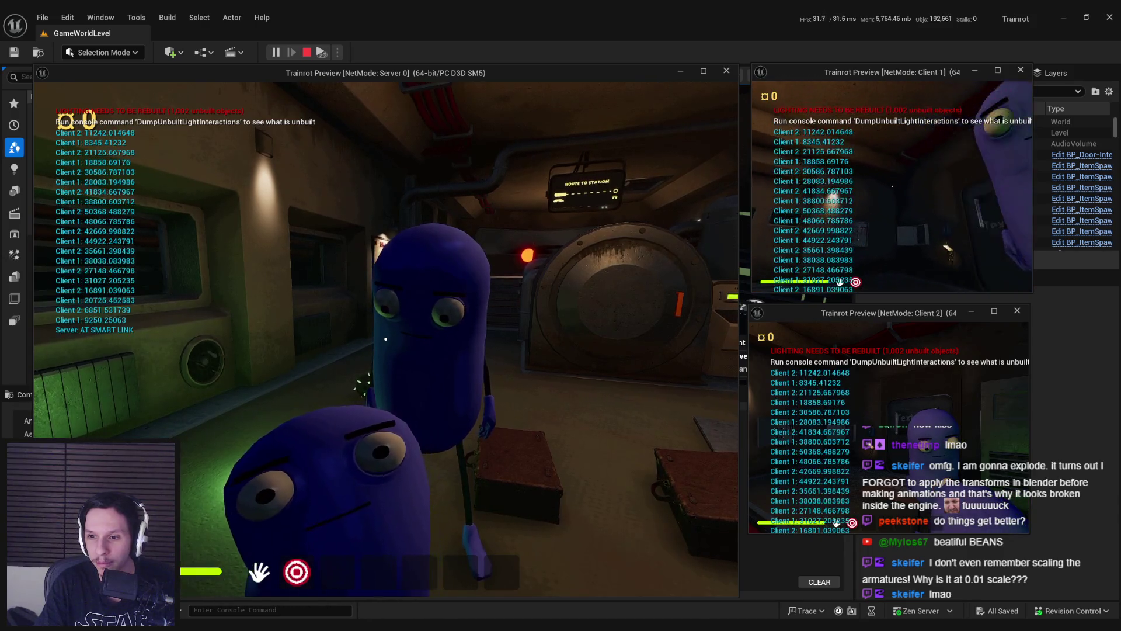
{"action": "key", "text": "a"}
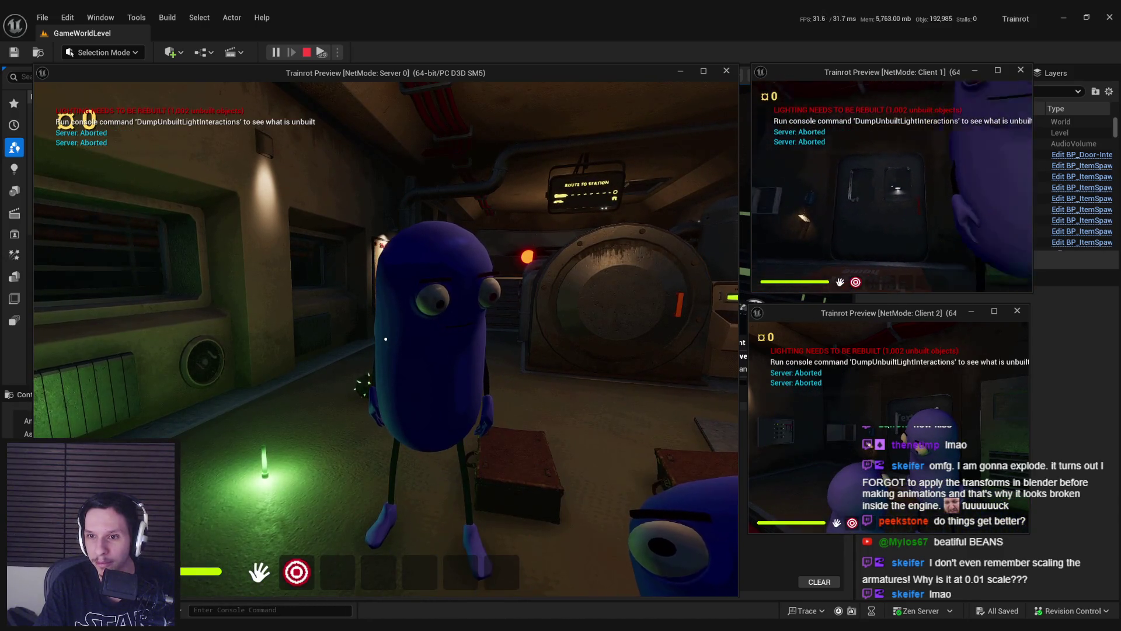
{"action": "key", "text": "a"}
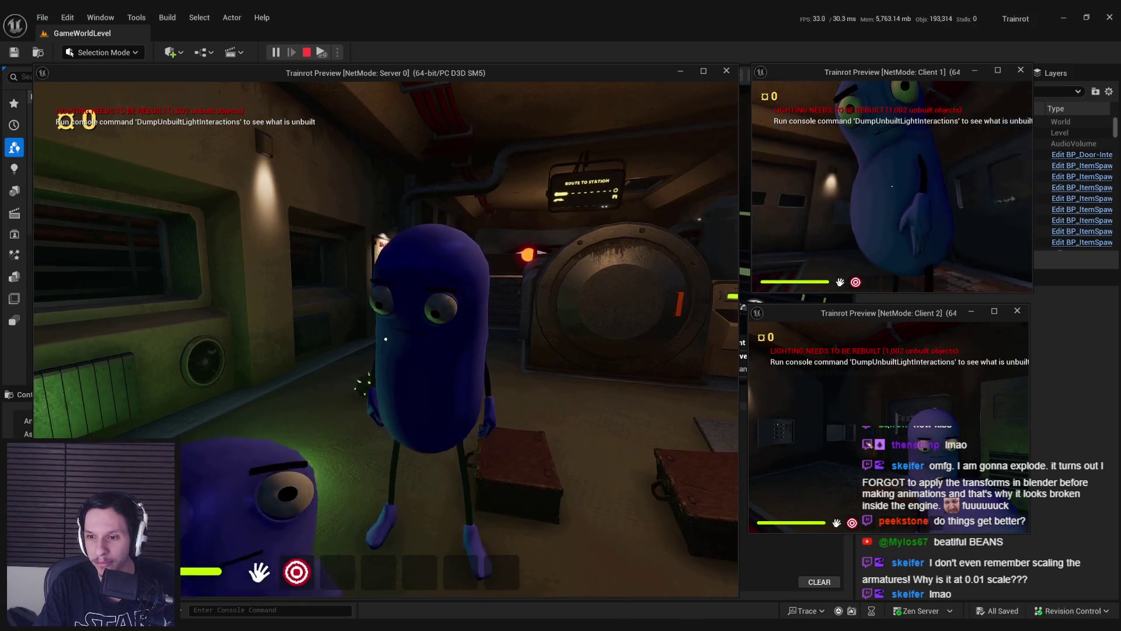
{"action": "key", "text": "a"}
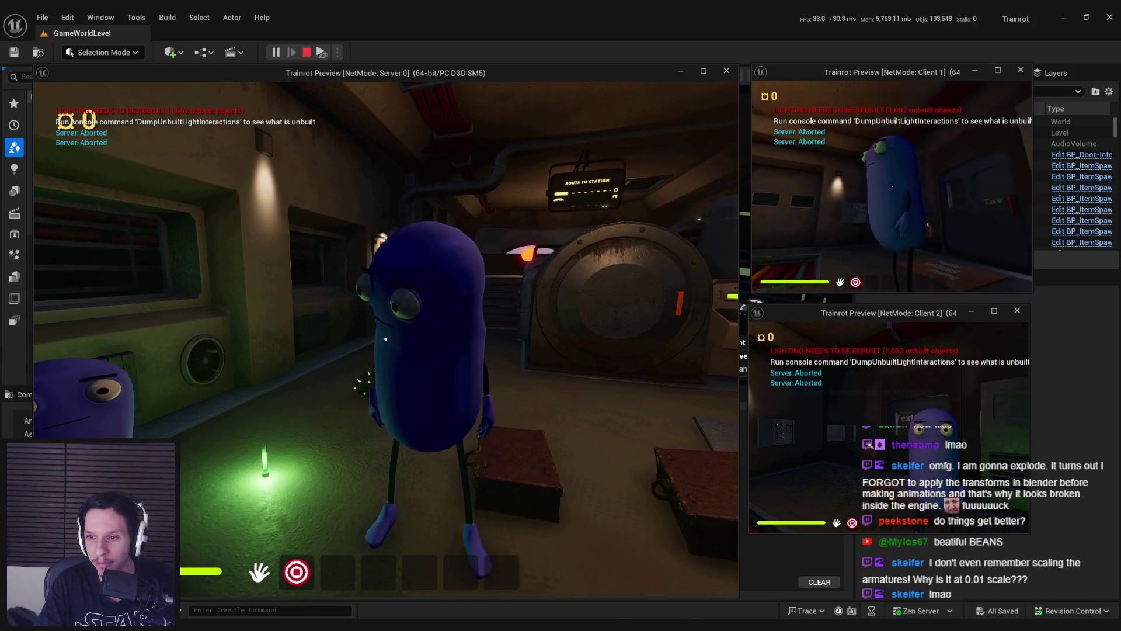
{"action": "key", "text": "d"}
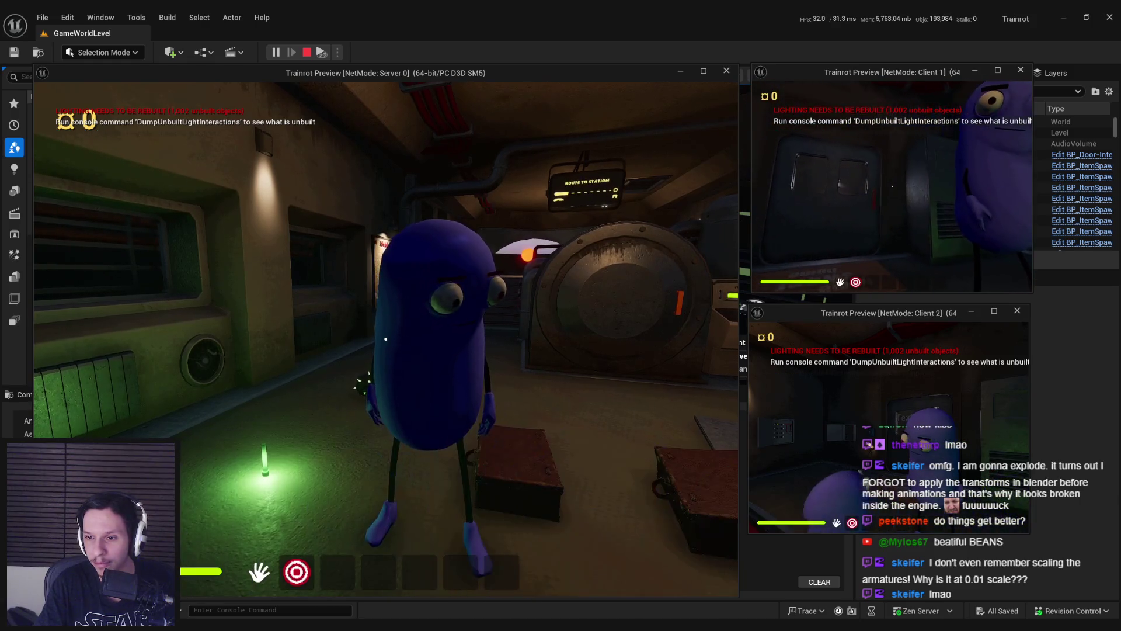
{"action": "key", "text": "a"}
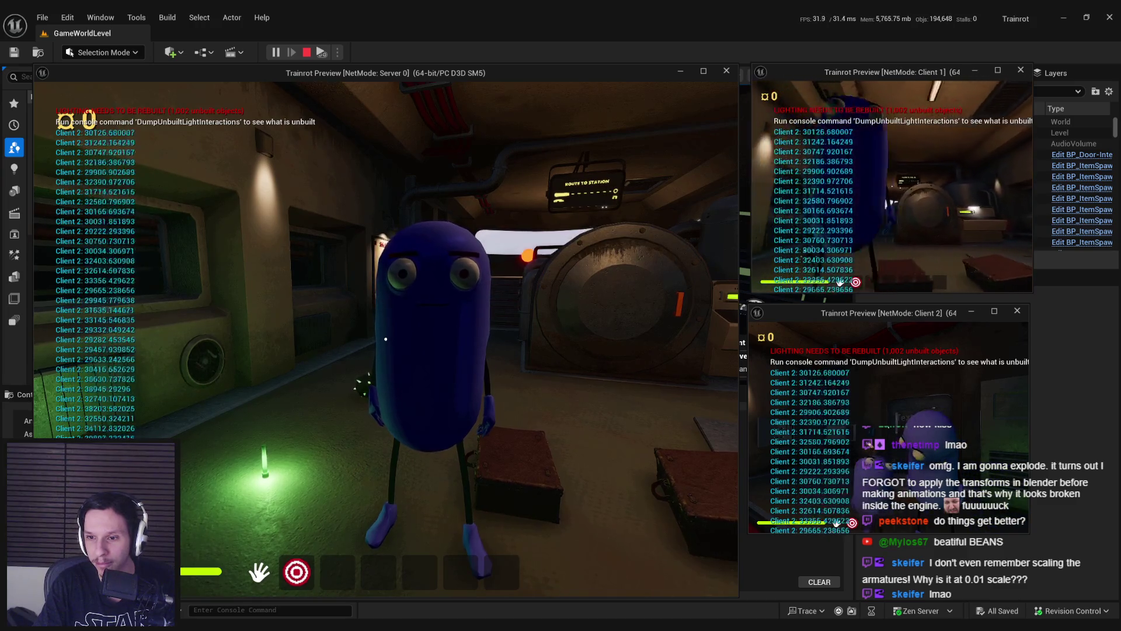
{"action": "key", "text": "w"}
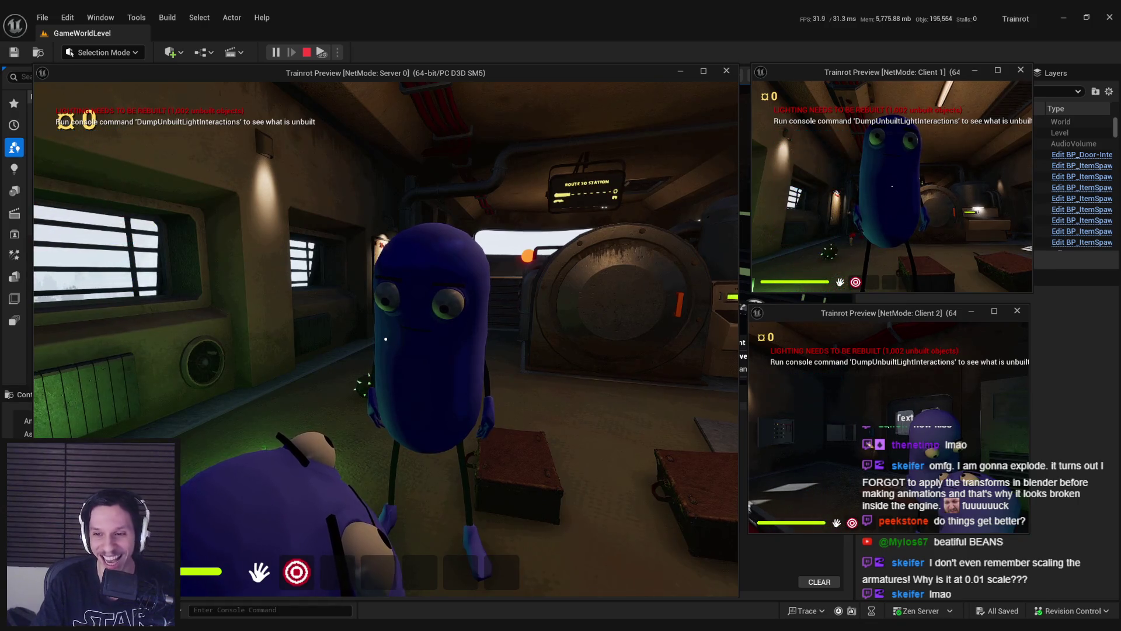
Step: Repeatedly move the client bean up close to the standing bean and back away
{"action": "key", "text": "w"}
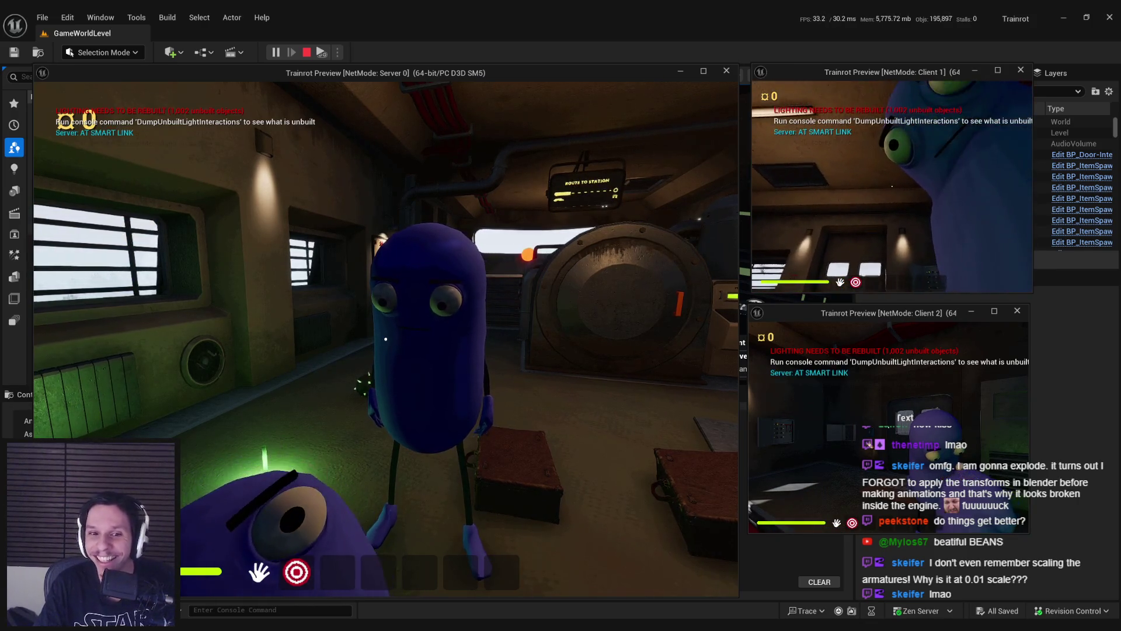
{"action": "key", "text": "s"}
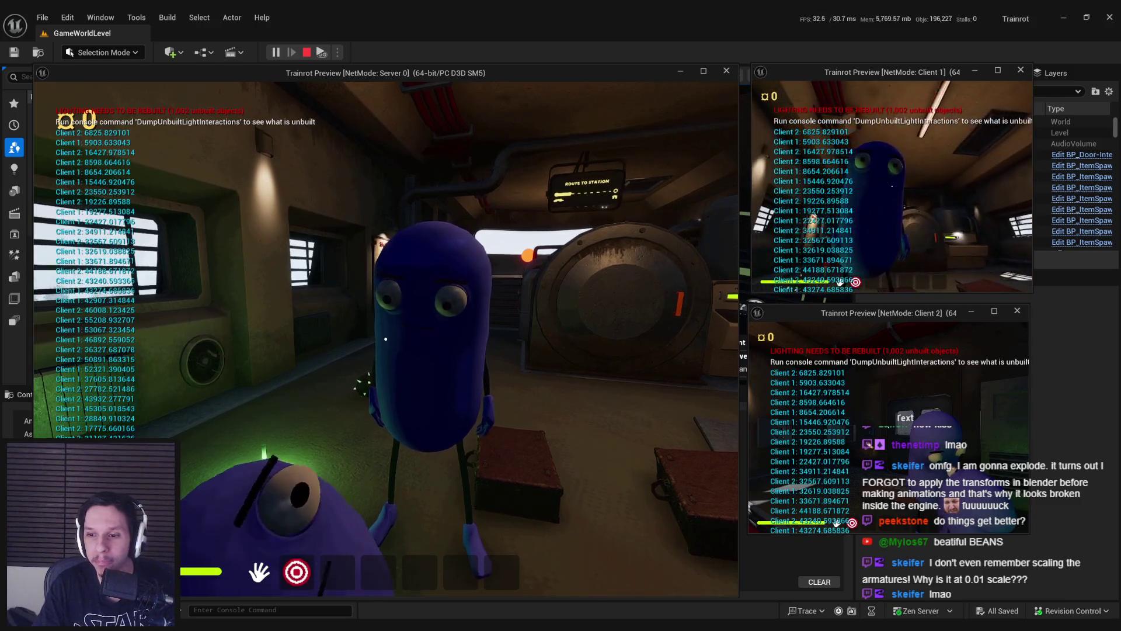
{"action": "key", "text": "w"}
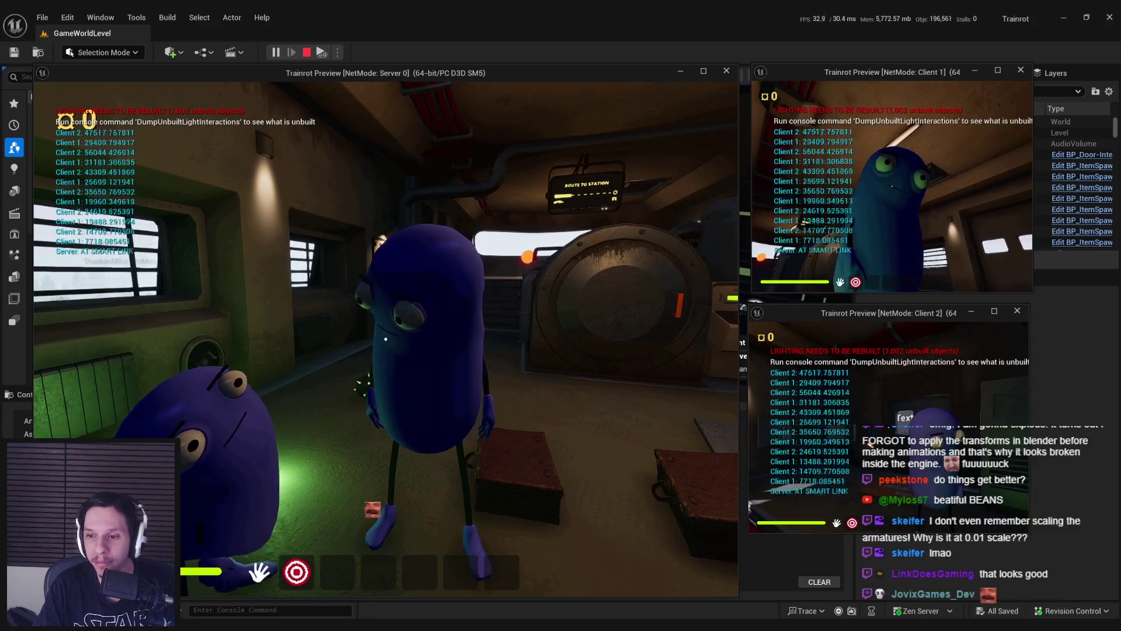
{"action": "key", "text": "s"}
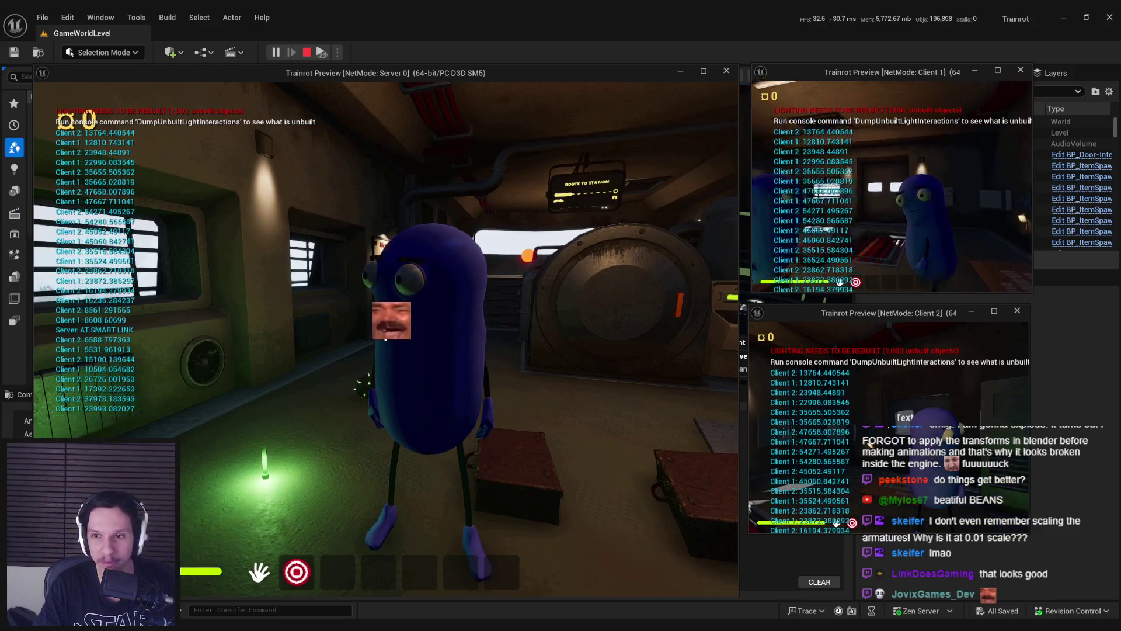
{"action": "key", "text": "w"}
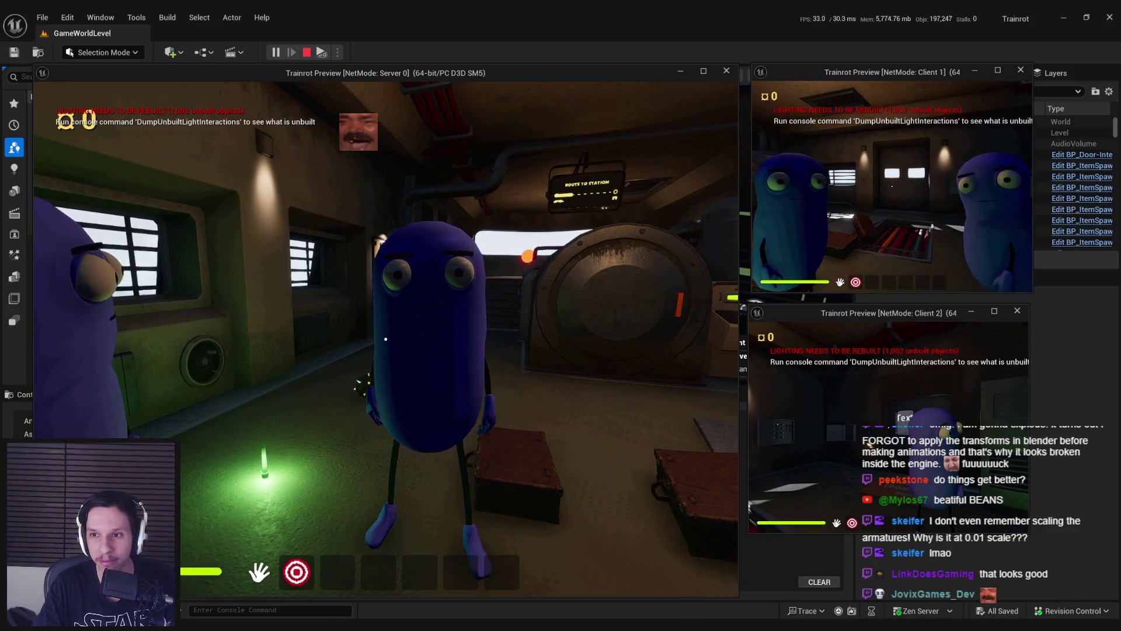
{"action": "key", "text": "w"}
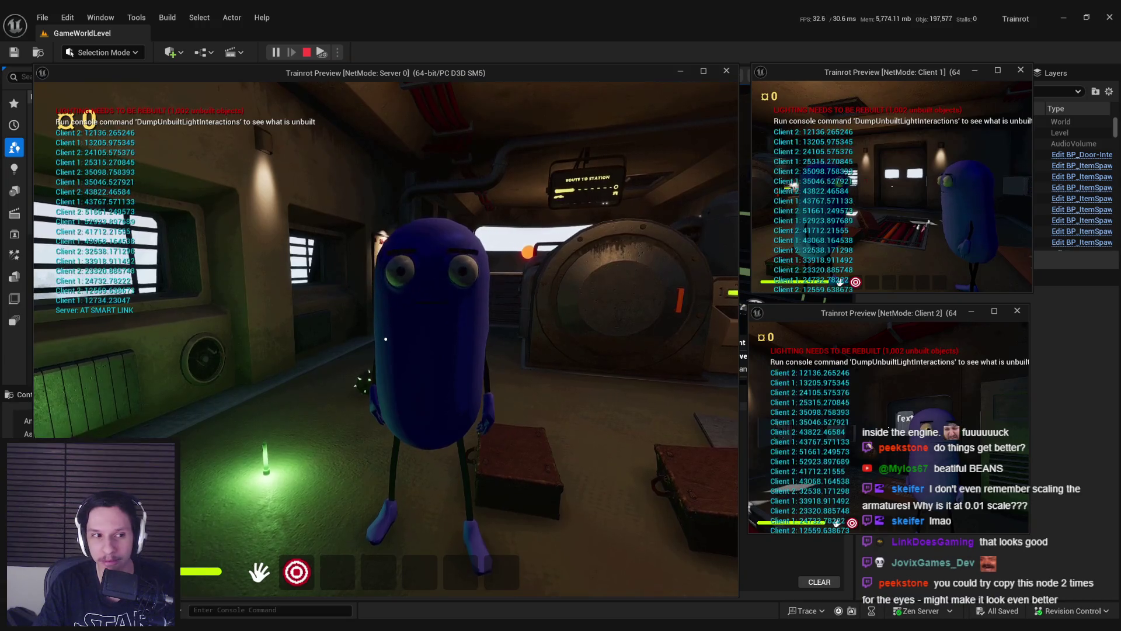
{"action": "key", "text": "w"}
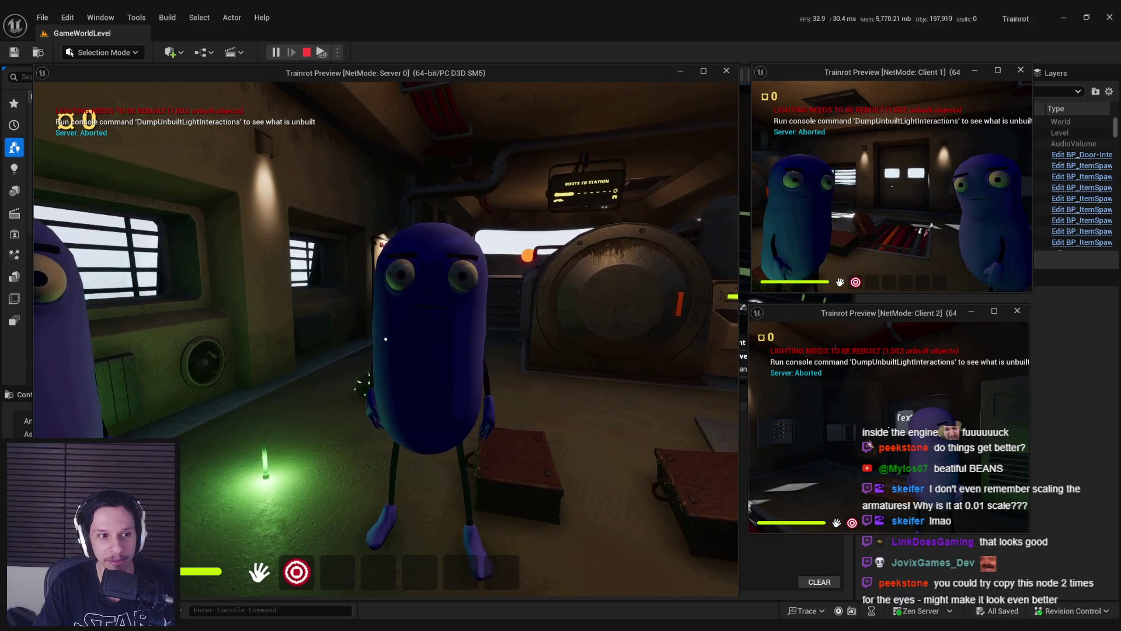
{"action": "key", "text": "s"}
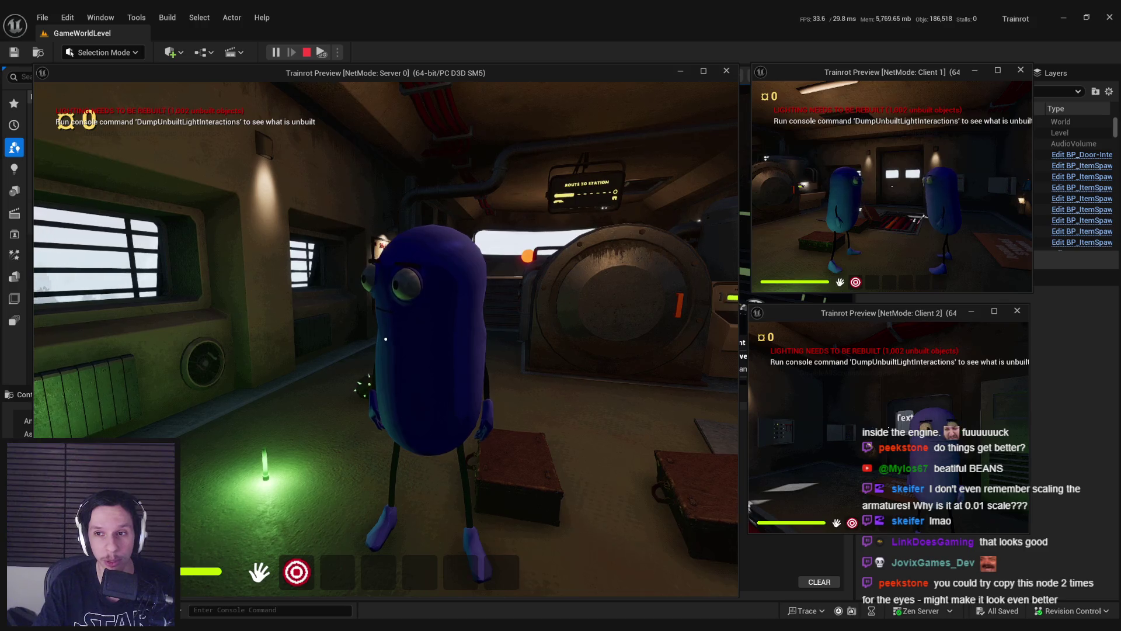
Step: Walk the client bean in and out of the server's view, then stop the play session
{"action": "key", "text": "w"}
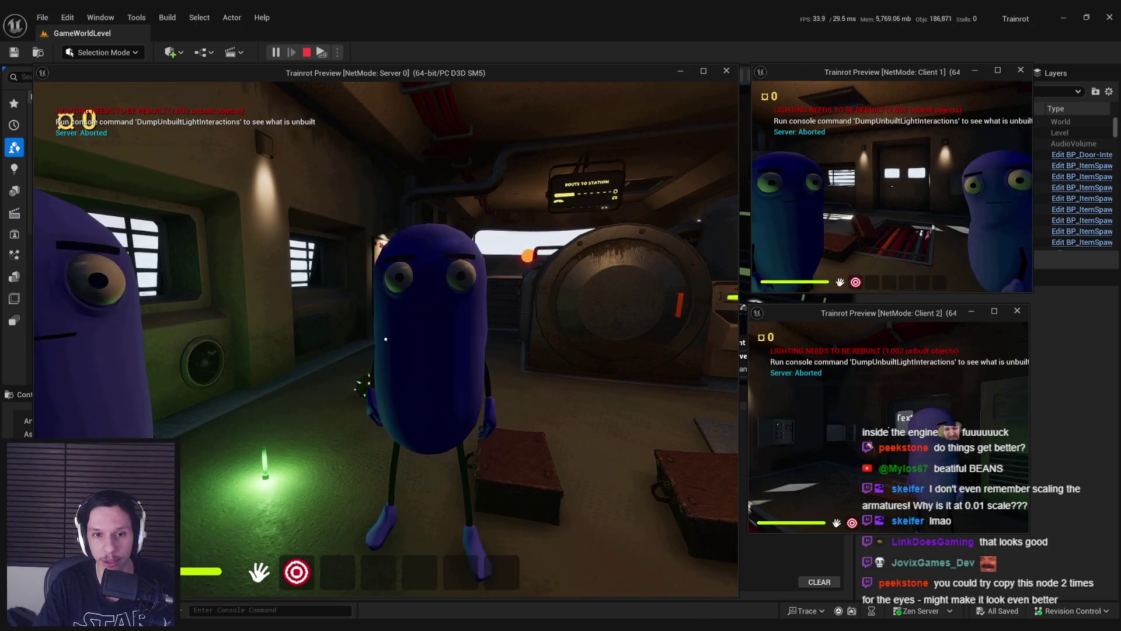
{"action": "key", "text": "s"}
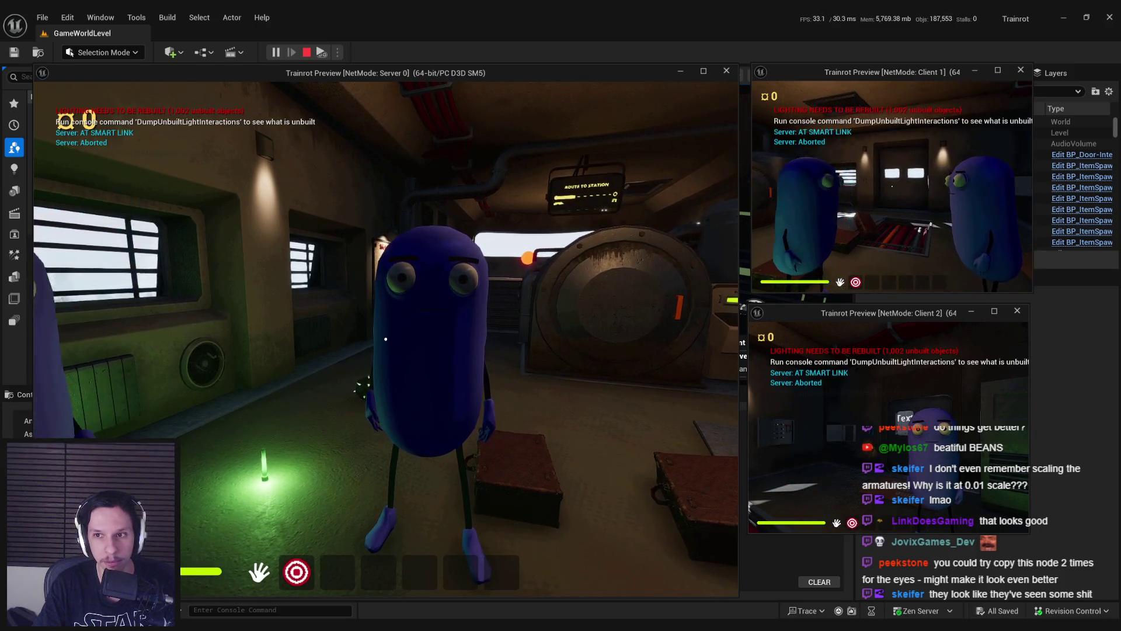
{"action": "key", "text": "w"}
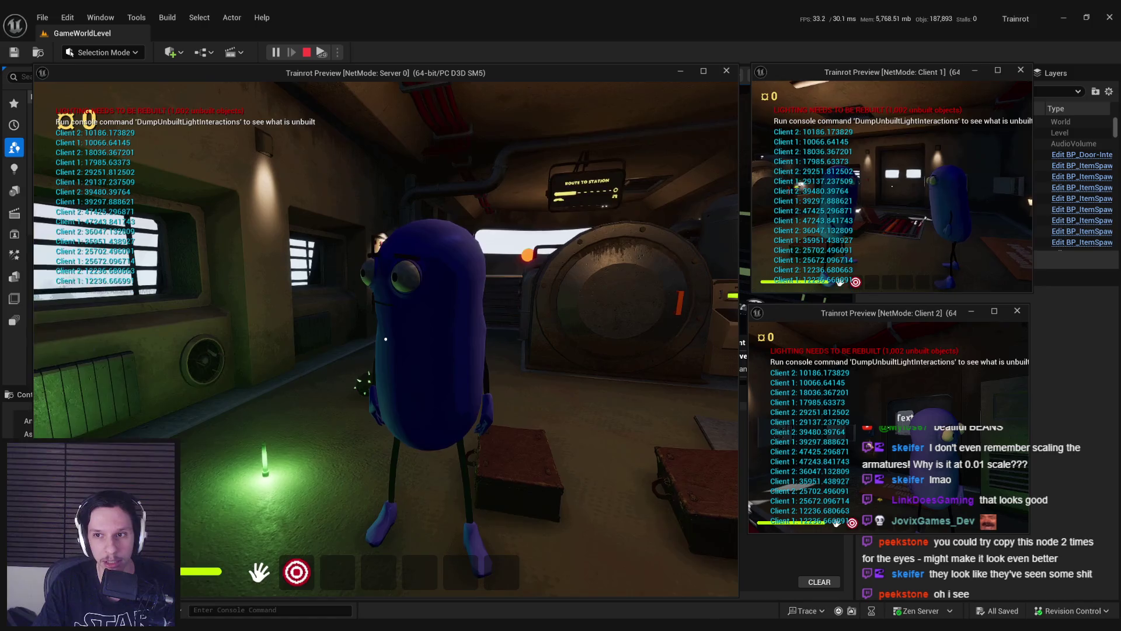
{"action": "key", "text": "w"}
{"action": "key", "text": "s"}
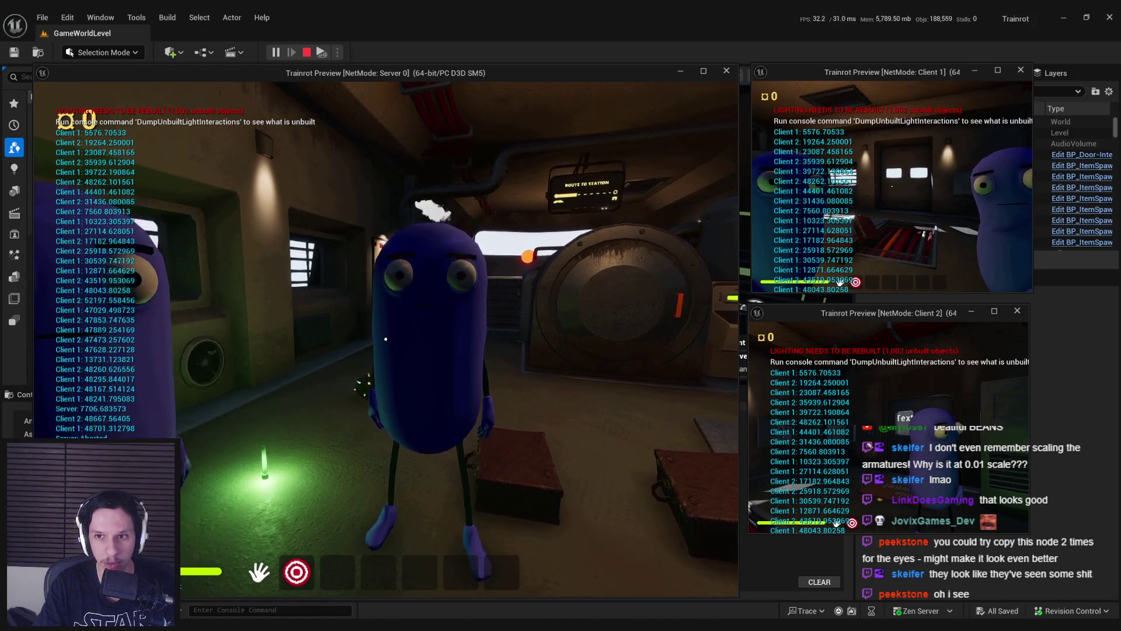
{"action": "key", "text": "w"}
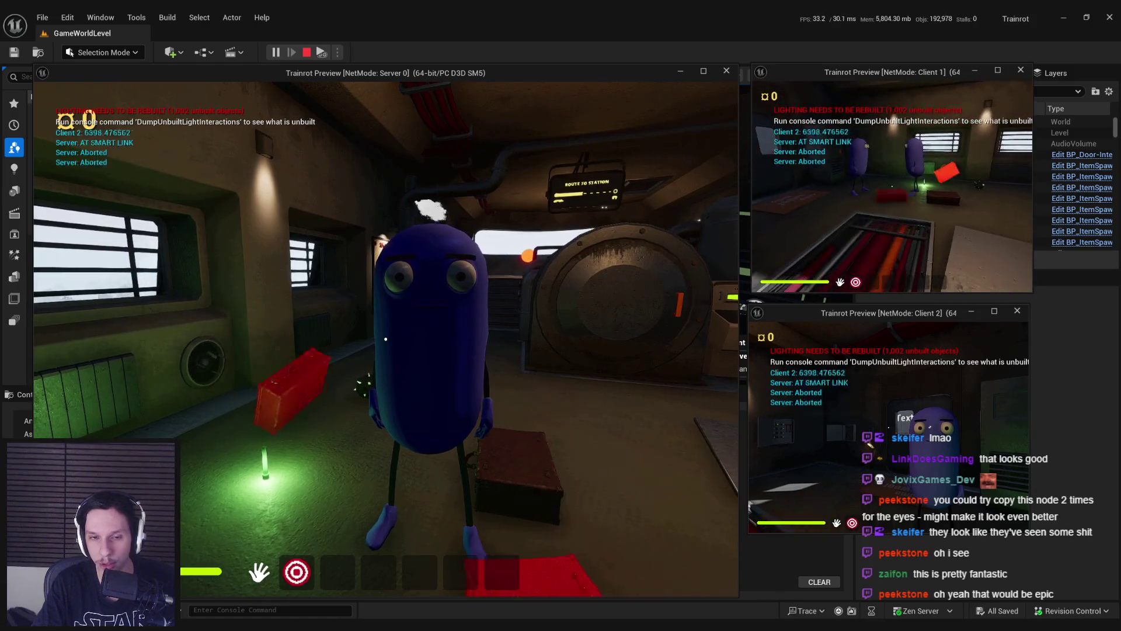
{"action": "key", "text": "Escape"}
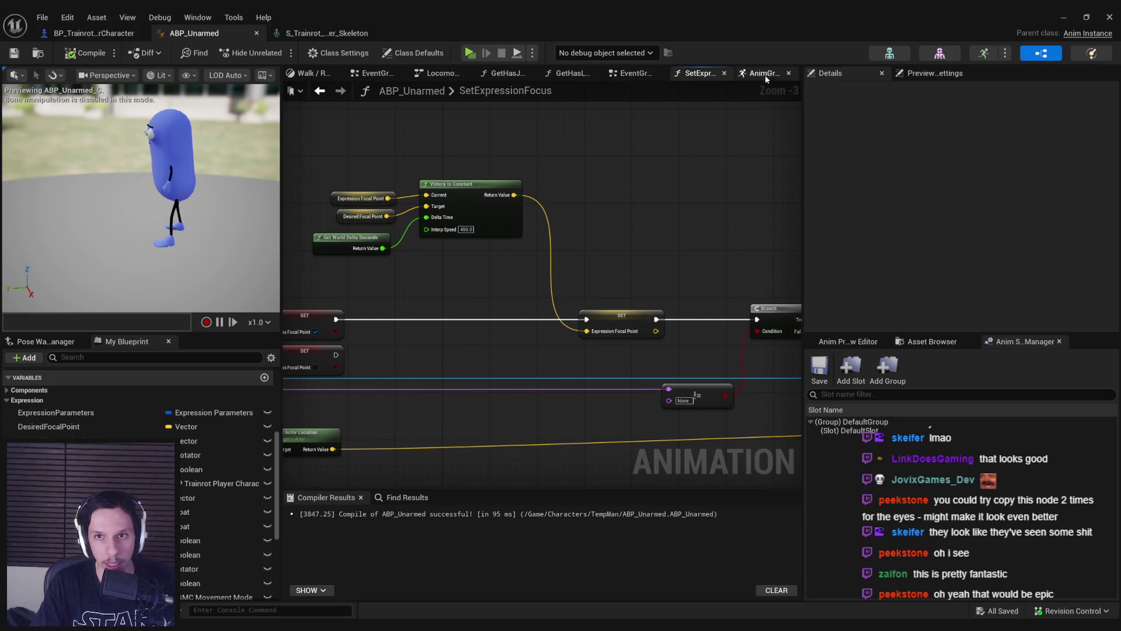
Step: Set ExpressionTick's second overlap object type to Interactable, save the character blueprint, and start a new play test
{"action": "left_click", "coordinate": [114, 35]}
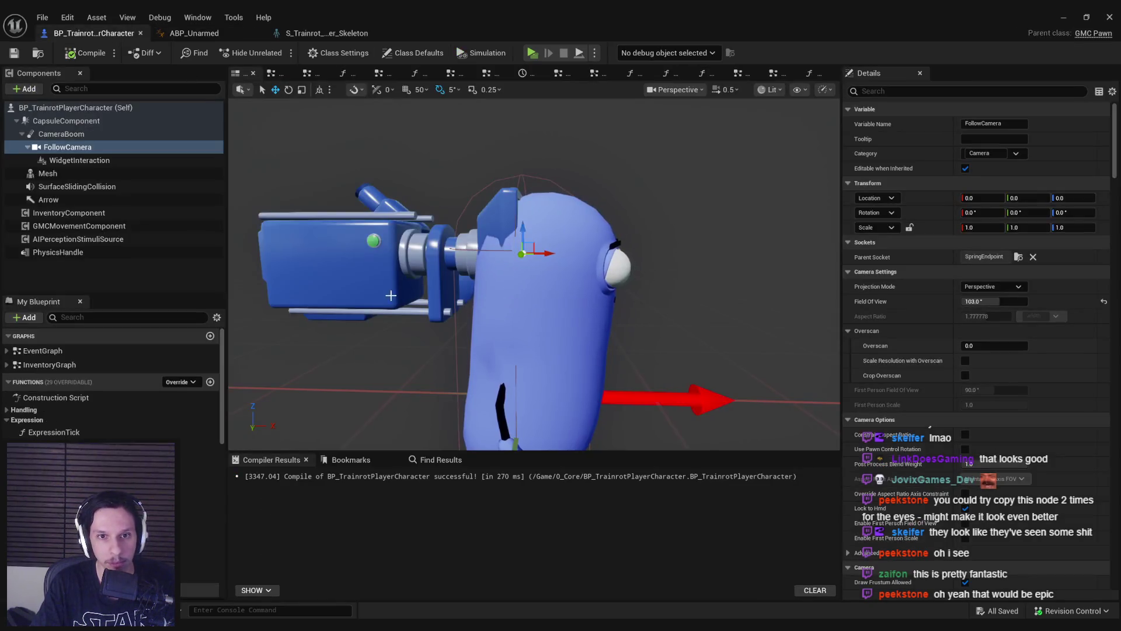
{"action": "double_click", "coordinate": [52, 432]}
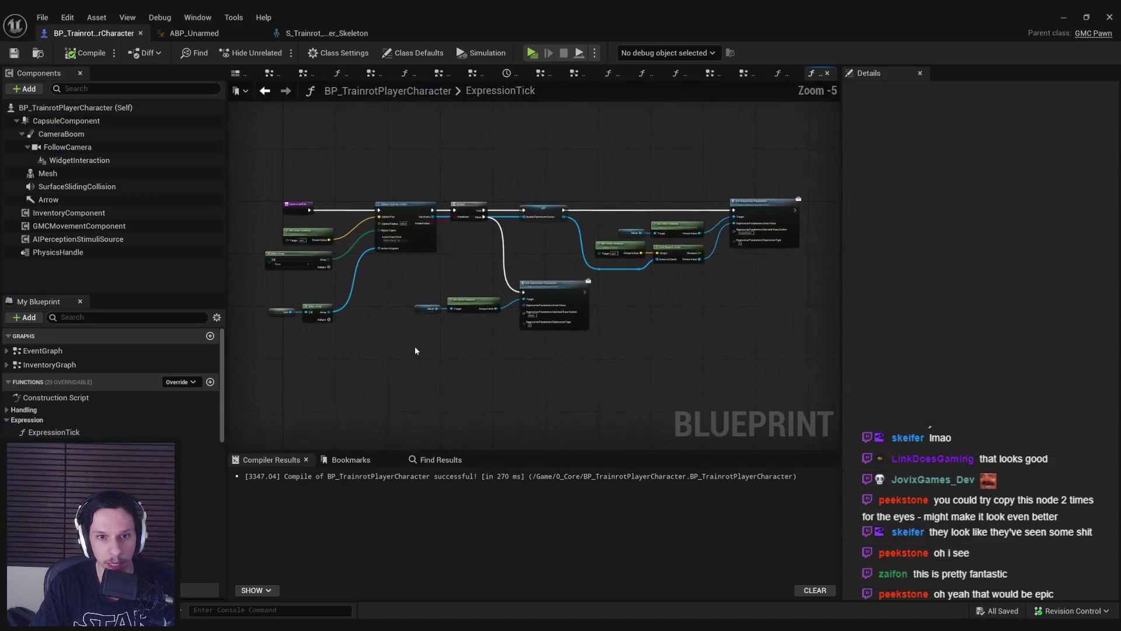
{"action": "left_click", "coordinate": [342, 309]}
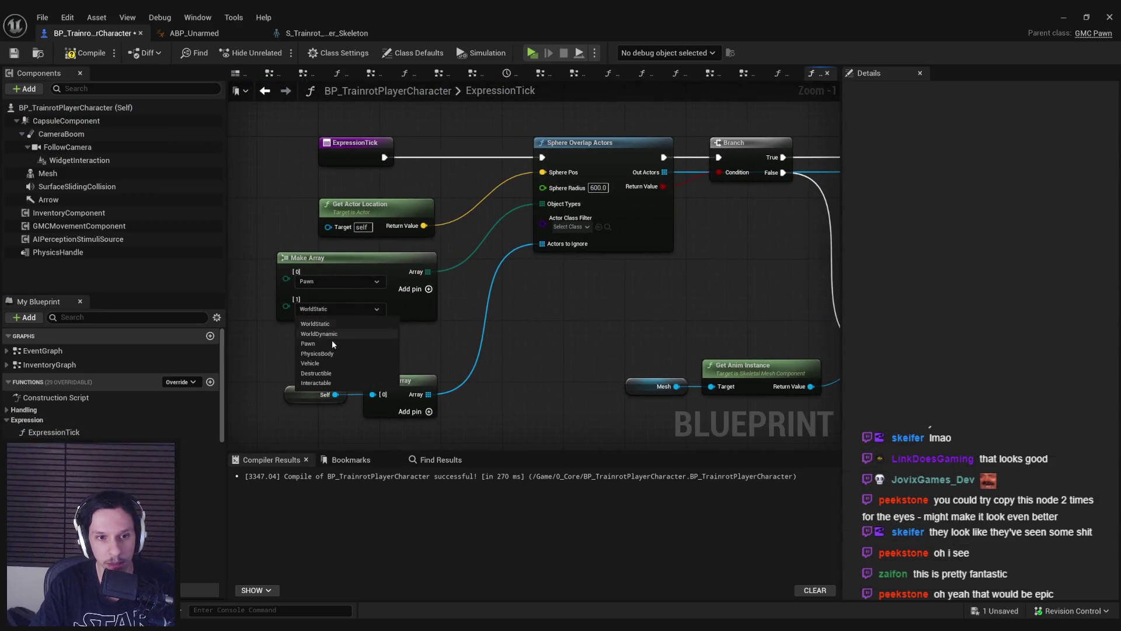
{"action": "left_click", "coordinate": [316, 383]}
{"action": "left_click", "coordinate": [14, 53]}
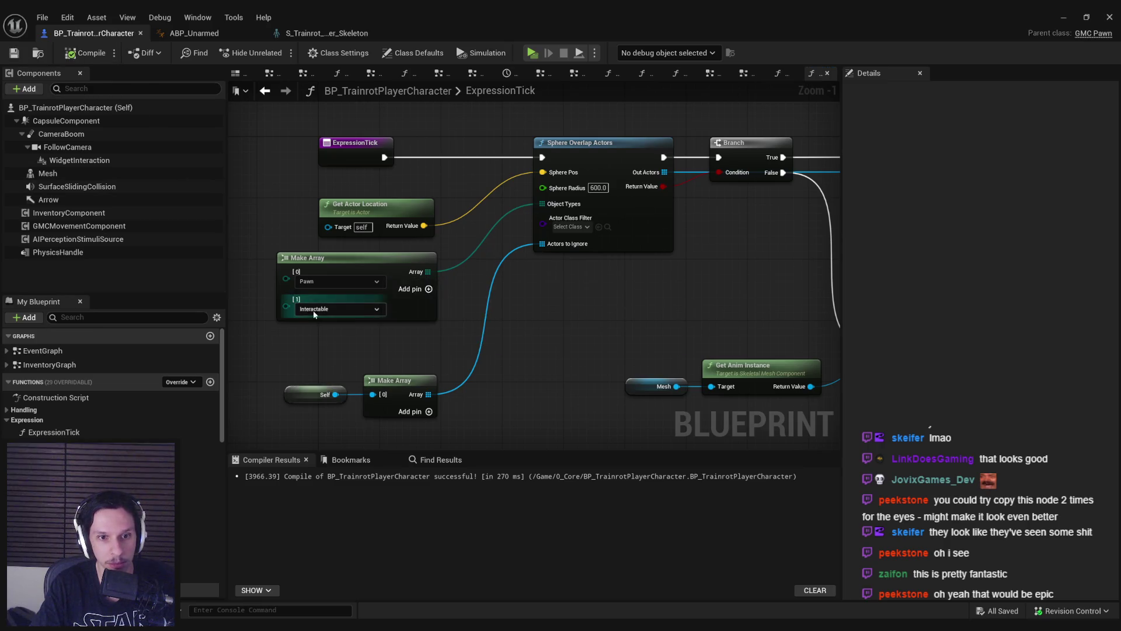
{"action": "left_click", "coordinate": [1063, 17]}
{"action": "left_click", "coordinate": [274, 52]}
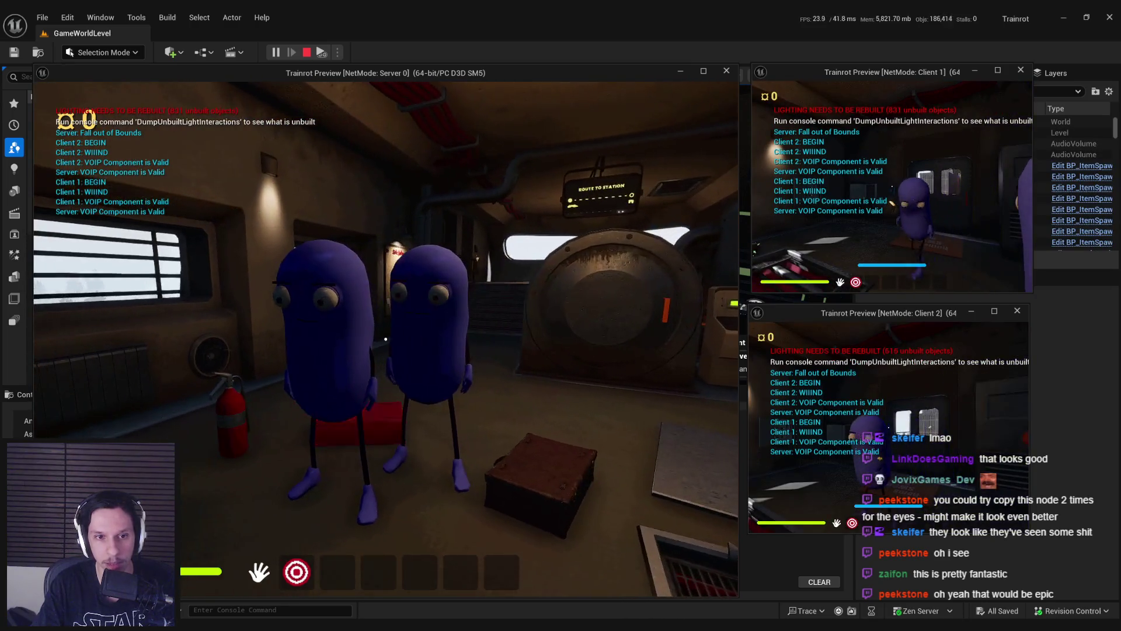
Step: Walk to the fire extinguisher and pick it up to see whether the beans' eyes follow it
{"action": "key", "text": "w"}
{"action": "left_click", "coordinate": [390, 326]}
{"action": "key", "text": "s"}
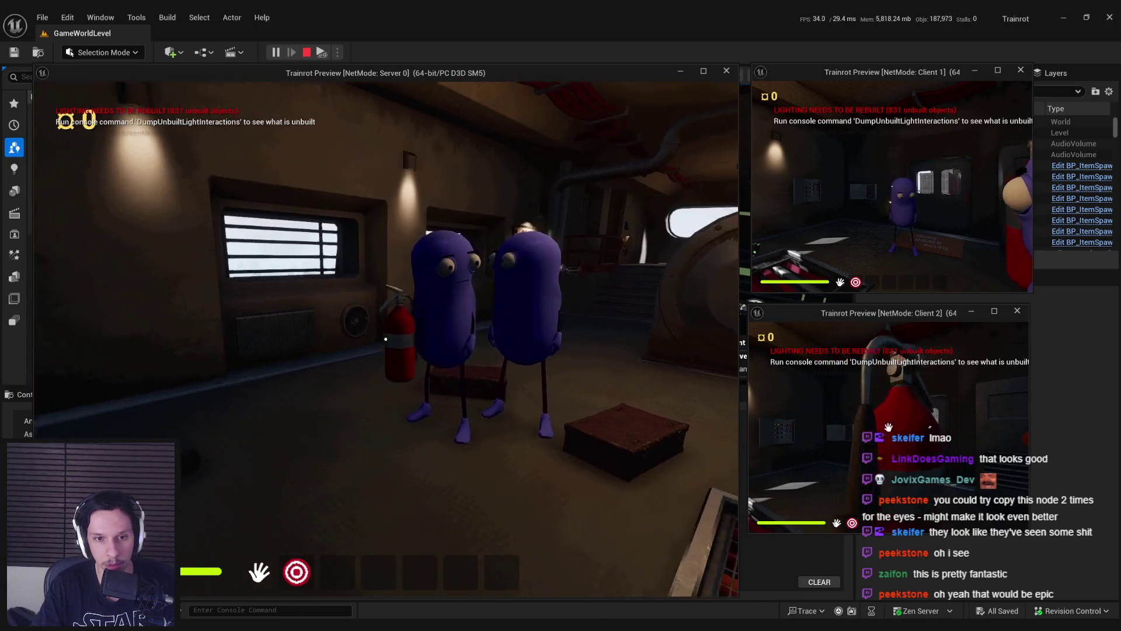
Step: End the play session and browse from Content into 0_Core and its Objects folder
{"action": "key", "text": "Escape"}
{"action": "key", "text": "alt+Tab"}
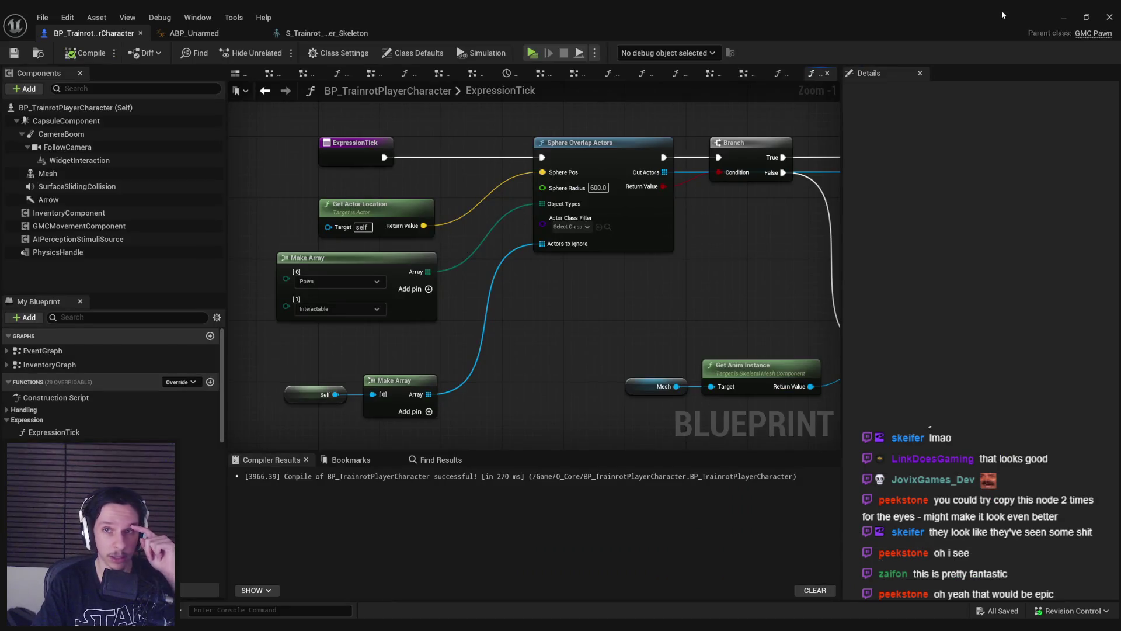
{"action": "left_click", "coordinate": [1064, 17]}
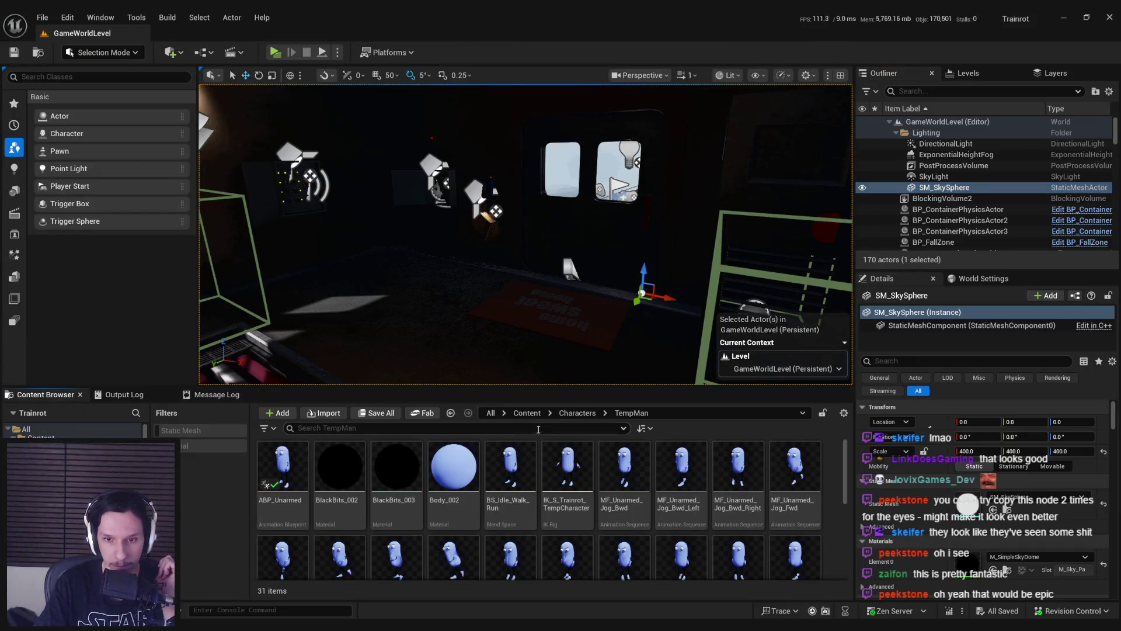
{"action": "left_click", "coordinate": [527, 413]}
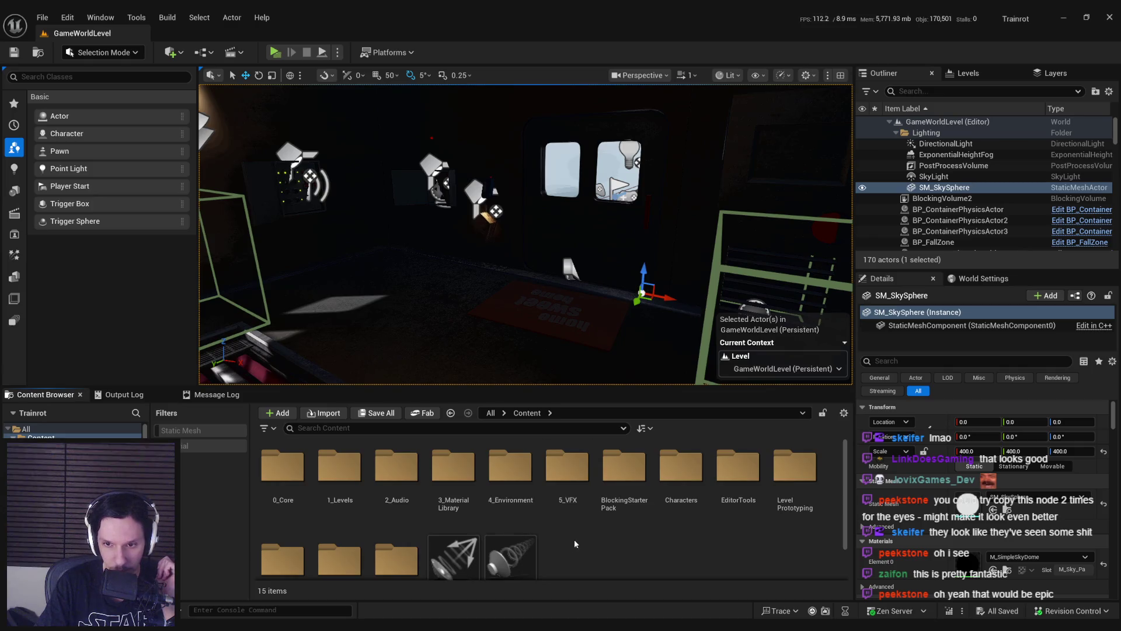
{"action": "scroll", "coordinate": [511, 524], "scroll_direction": "down", "scroll_amount": 2}
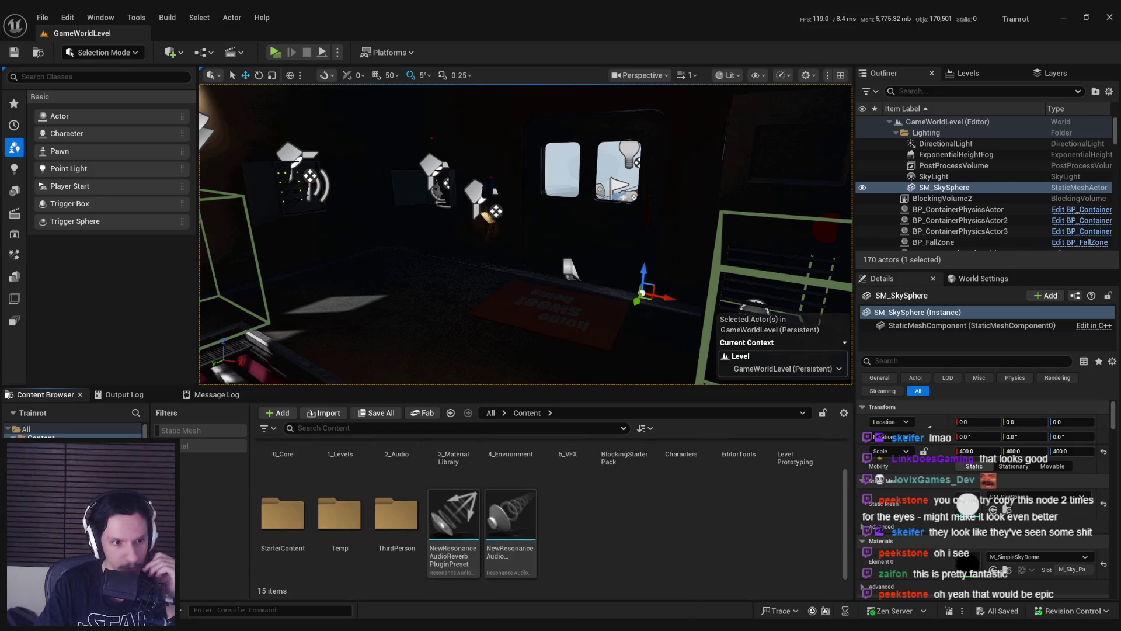
{"action": "scroll", "coordinate": [508, 514], "scroll_direction": "up", "scroll_amount": 2}
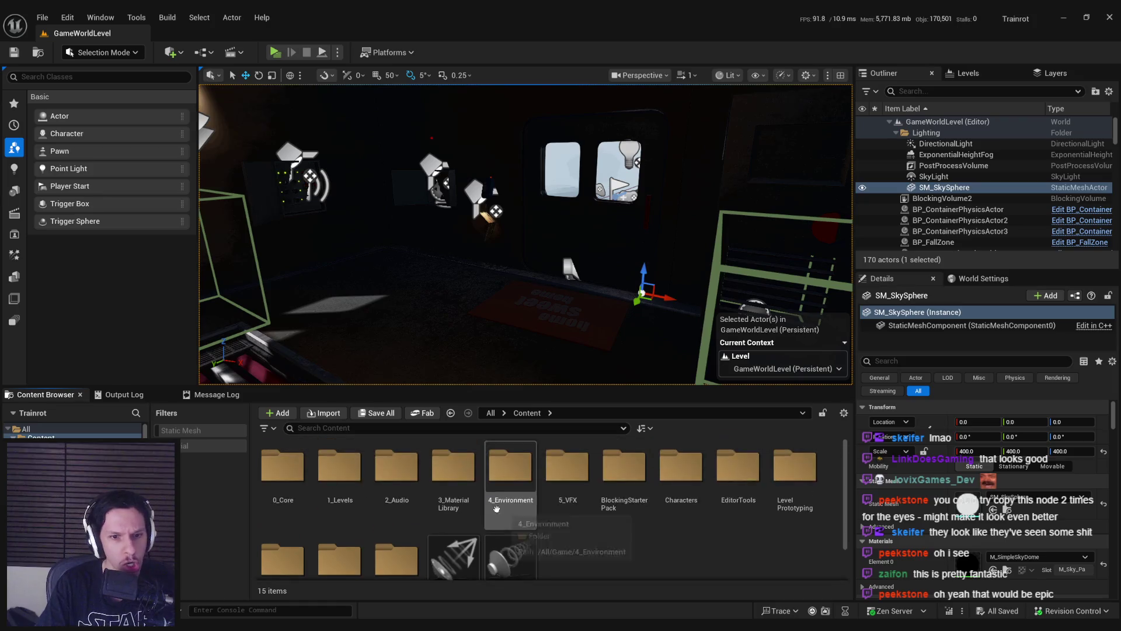
{"action": "double_click", "coordinate": [294, 479]}
{"action": "double_click", "coordinate": [624, 467]}
Step: Open BP_ItemPickup to inspect its static mesh component, then close it
{"action": "scroll", "coordinate": [340, 525], "scroll_direction": "down", "scroll_amount": 1}
{"action": "double_click", "coordinate": [340, 546]}
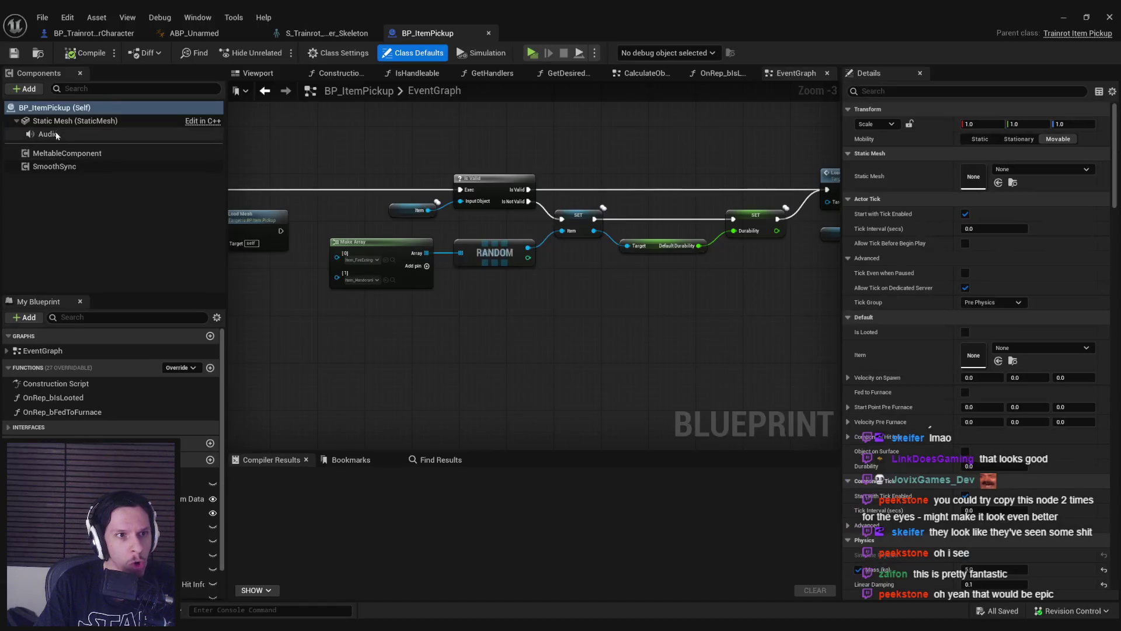
{"action": "left_click", "coordinate": [55, 121]}
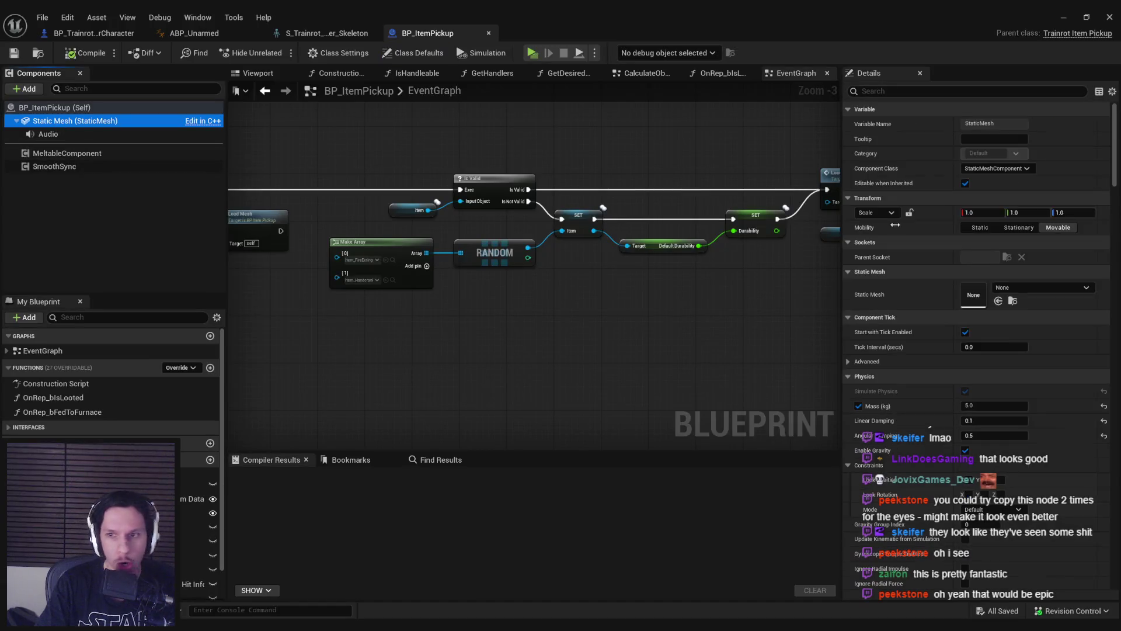
{"action": "left_click_drag", "start_coordinate": [1114, 183], "coordinate": [1115, 268]}
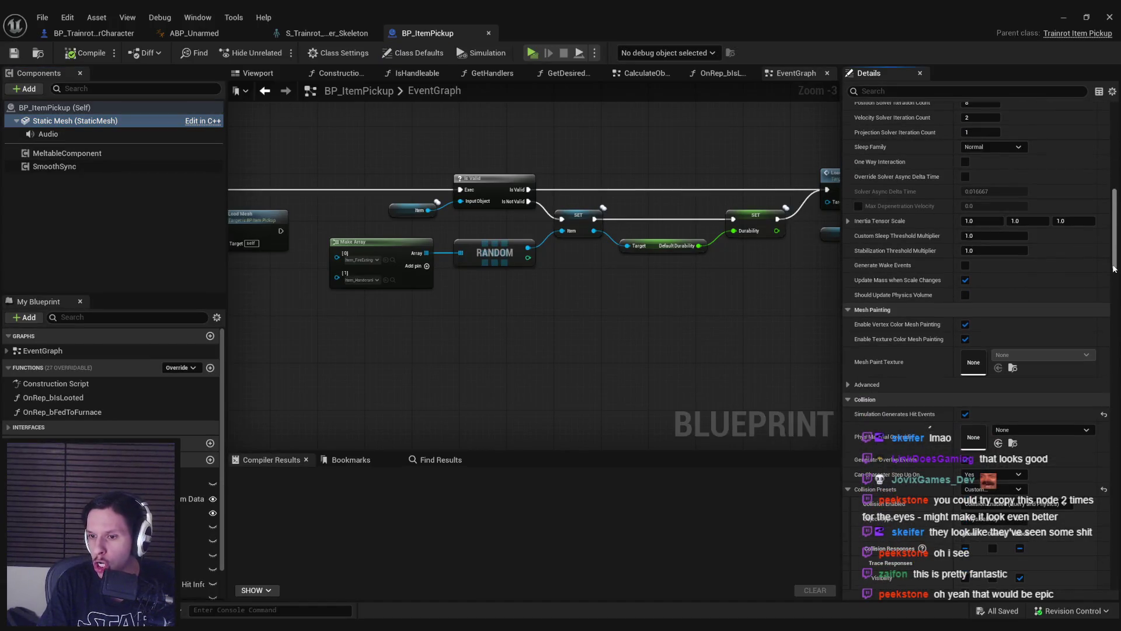
{"action": "left_click", "coordinate": [489, 32]}
Step: Add PhysicsBody as a third object type in ExpressionTick's Make Array, then start a play test
{"action": "left_click", "coordinate": [99, 33]}
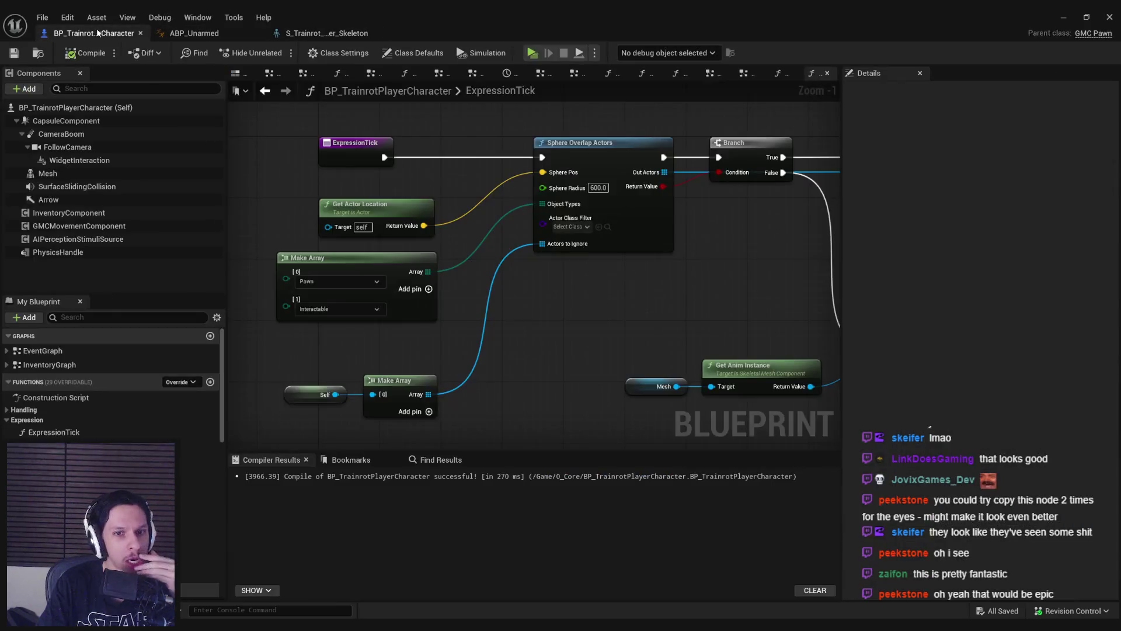
{"action": "left_click", "coordinate": [341, 307]}
{"action": "left_click", "coordinate": [415, 291]}
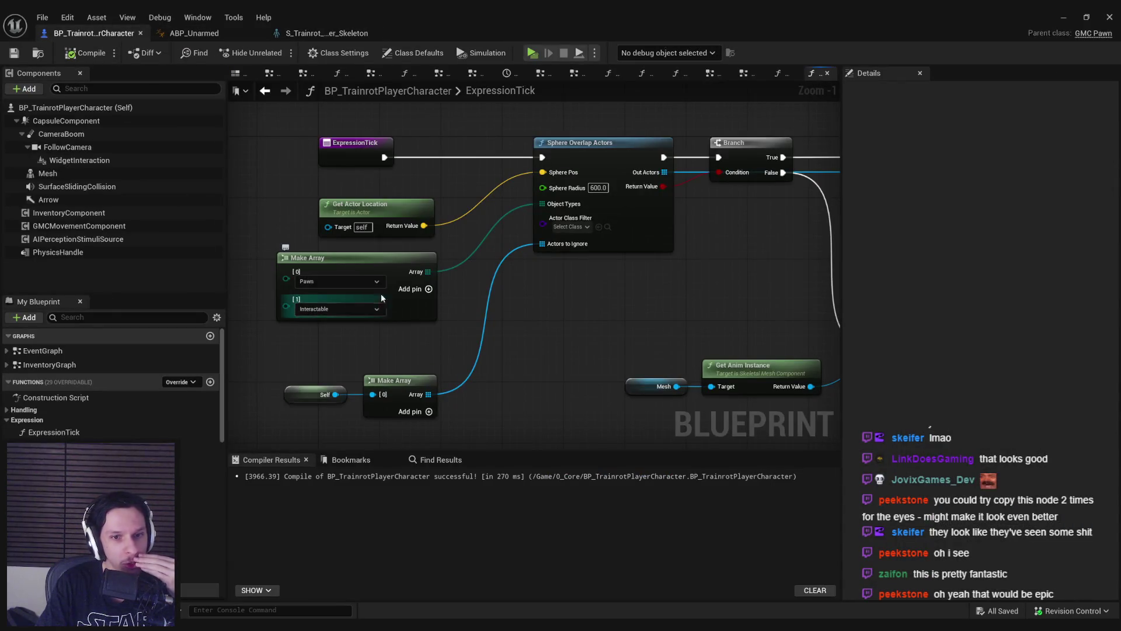
{"action": "left_click", "coordinate": [415, 291]}
{"action": "left_click", "coordinate": [319, 383]}
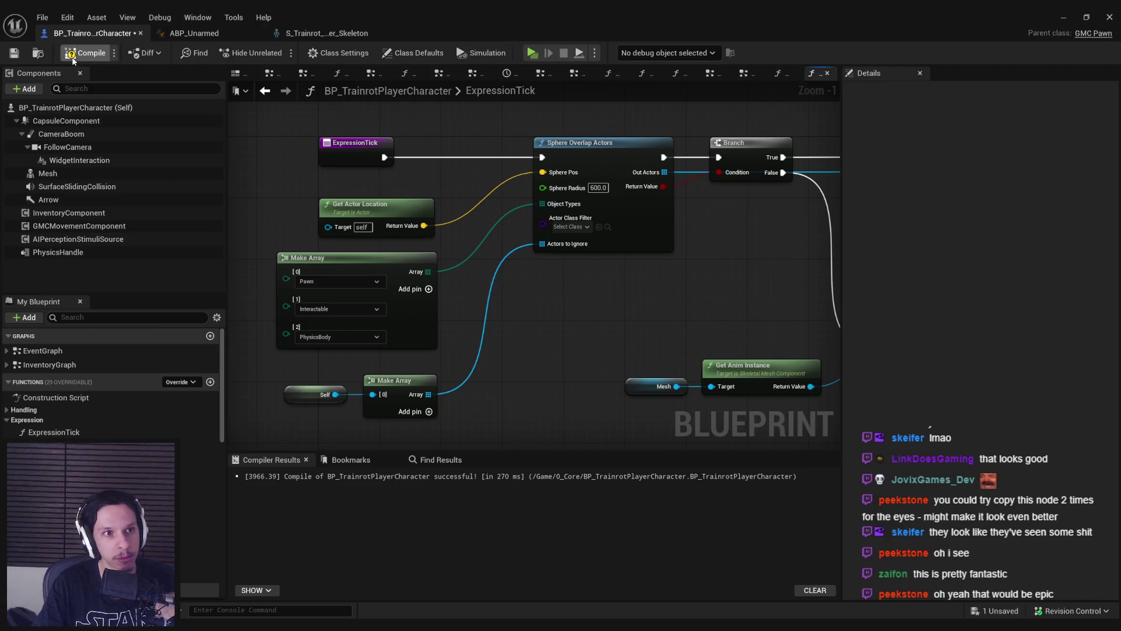
{"action": "left_click", "coordinate": [1064, 17]}
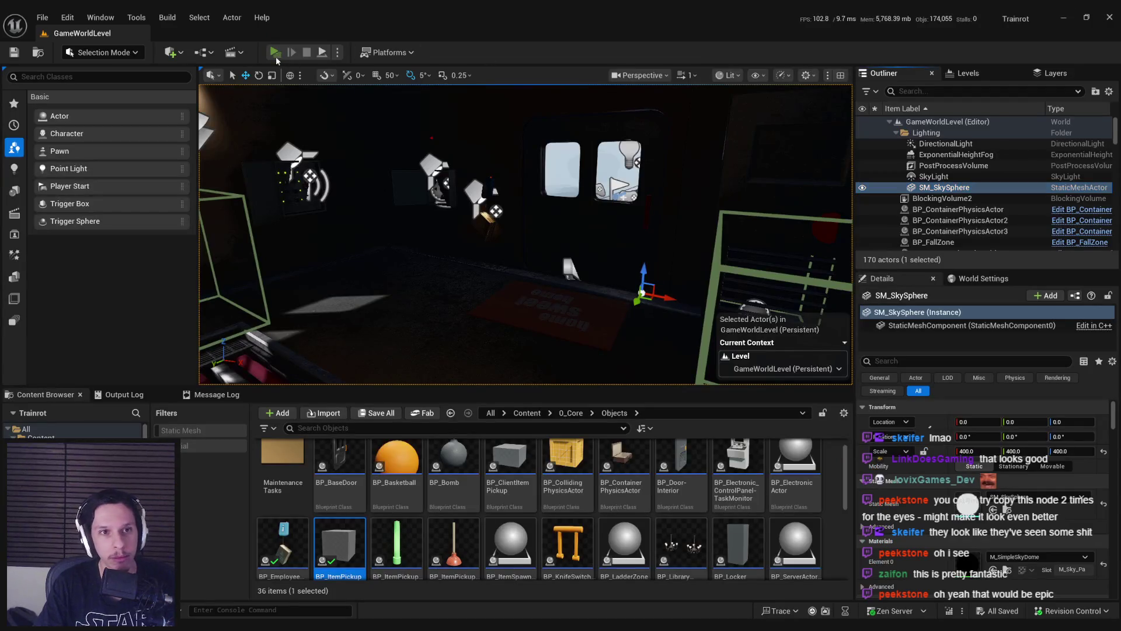
{"action": "key", "text": "alt+p"}
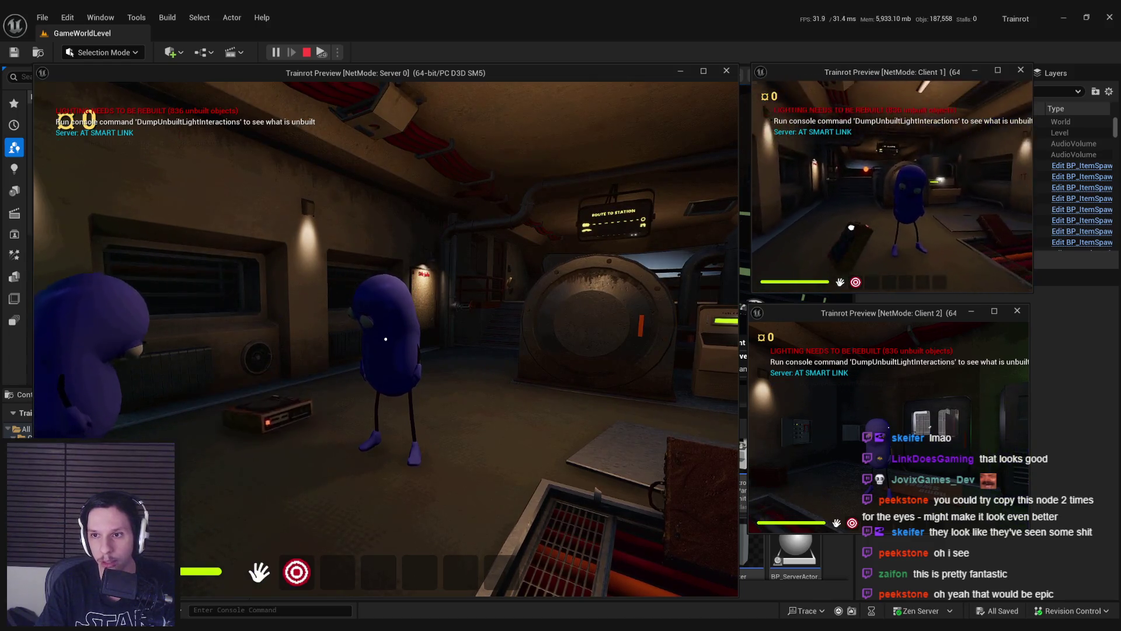
Step: Pick up the floor device, grab and release the barrel while watching the eyes, then stop playing
{"action": "key", "text": "e"}
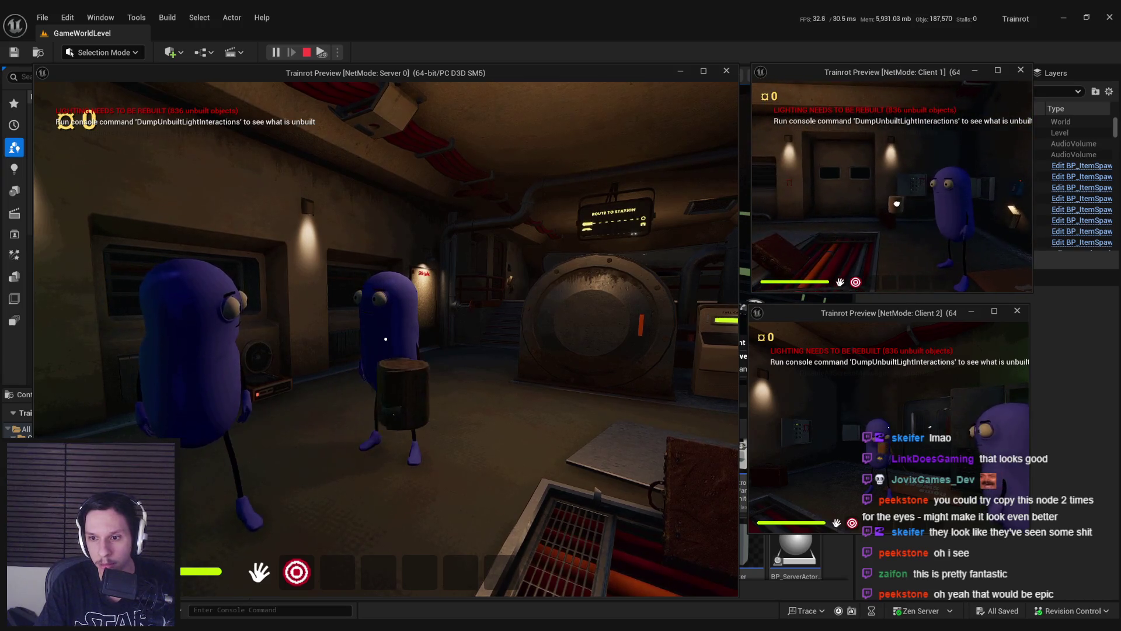
{"action": "left_click", "coordinate": [386, 339]}
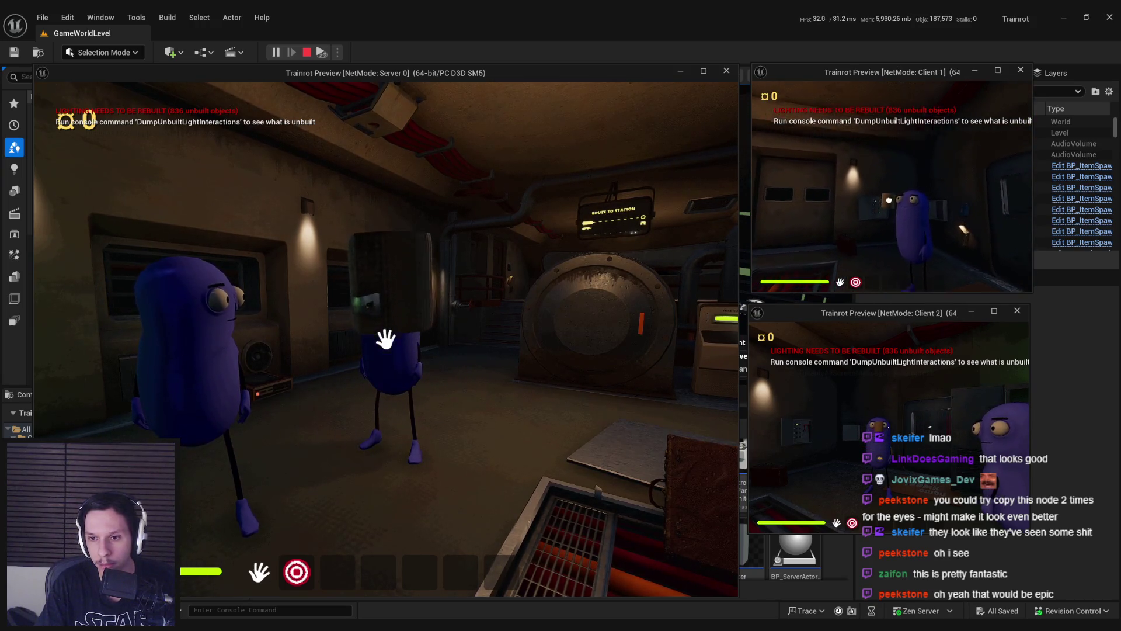
{"action": "left_click", "coordinate": [386, 338]}
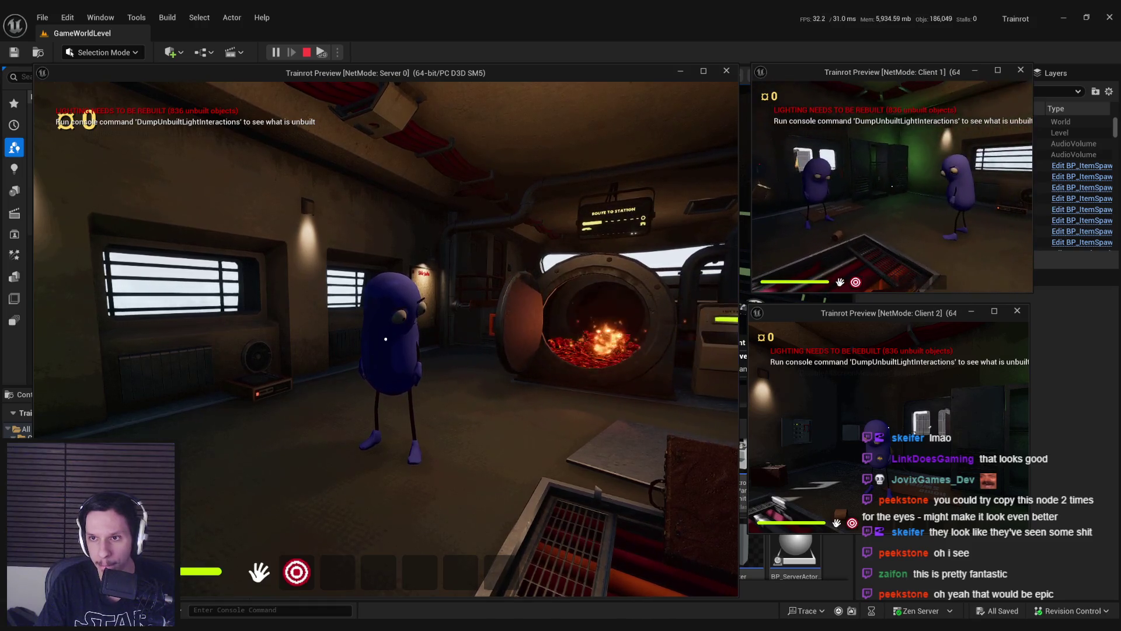
{"action": "key", "text": "Escape"}
Step: Remove the Interactable pin from the overlap object types, leaving Pawn and PhysicsBody, and compile and save
{"action": "mouse_move", "coordinate": [376, 602]}
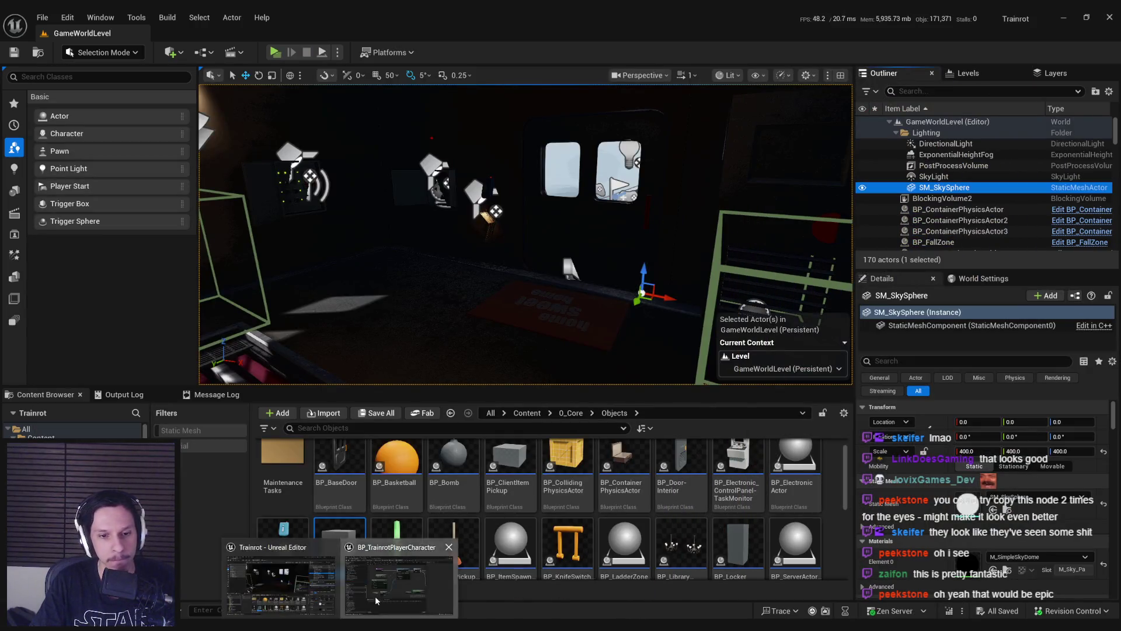
{"action": "left_click", "coordinate": [385, 563]}
{"action": "right_click", "coordinate": [377, 309]}
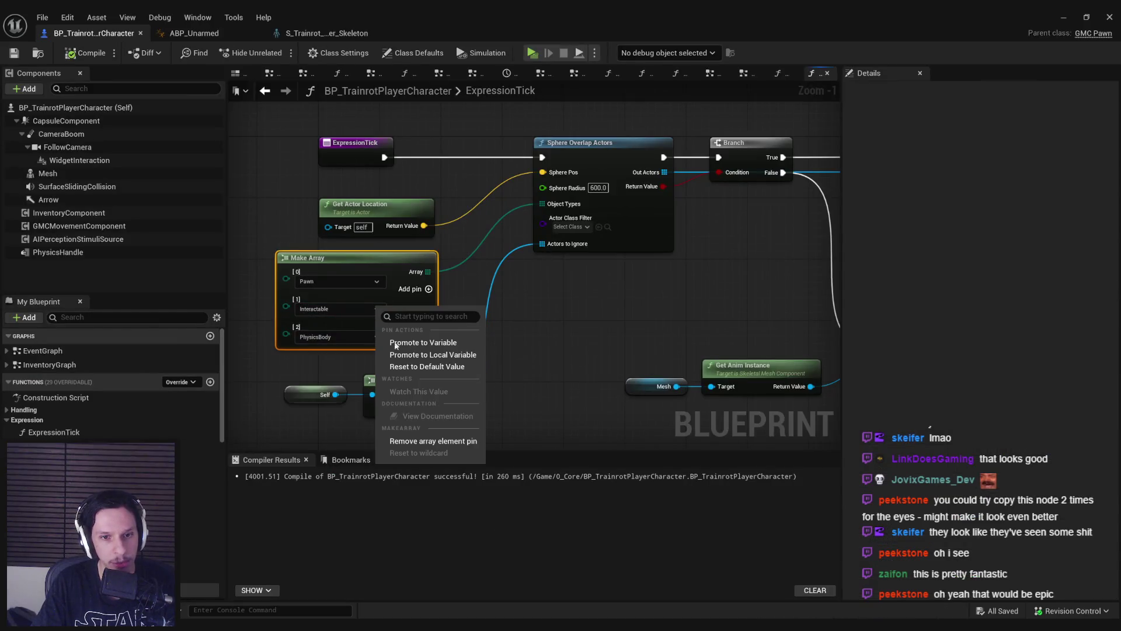
{"action": "left_click", "coordinate": [426, 443]}
{"action": "left_click", "coordinate": [30, 53]}
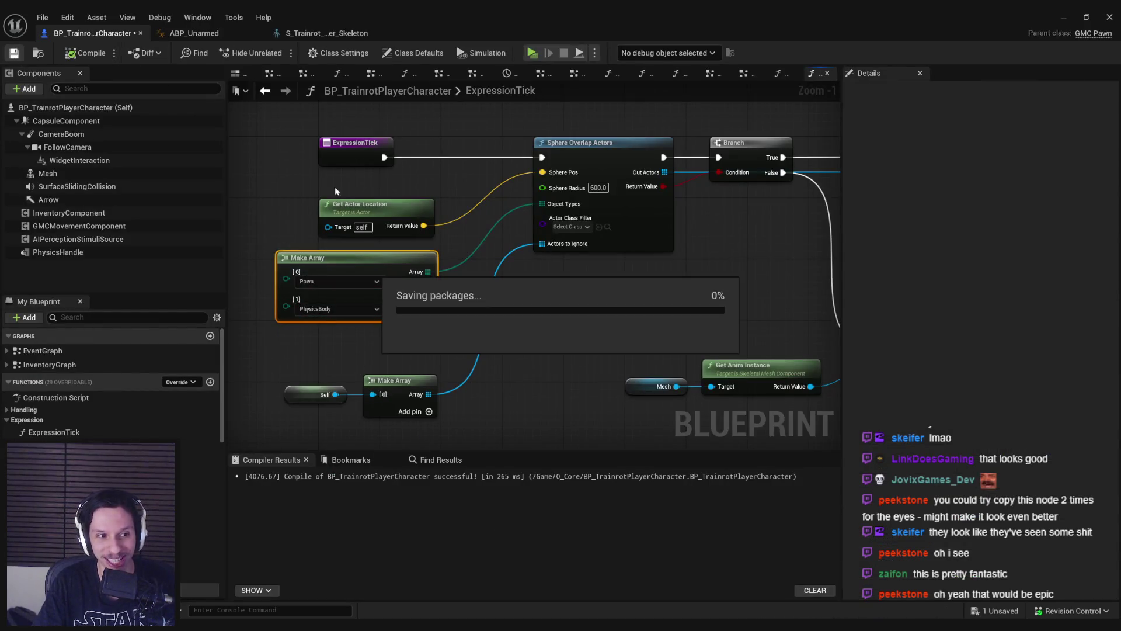
Step: Run a play test grabbing and dropping the suitcase twice, then stop it
{"action": "left_click", "coordinate": [1064, 17]}
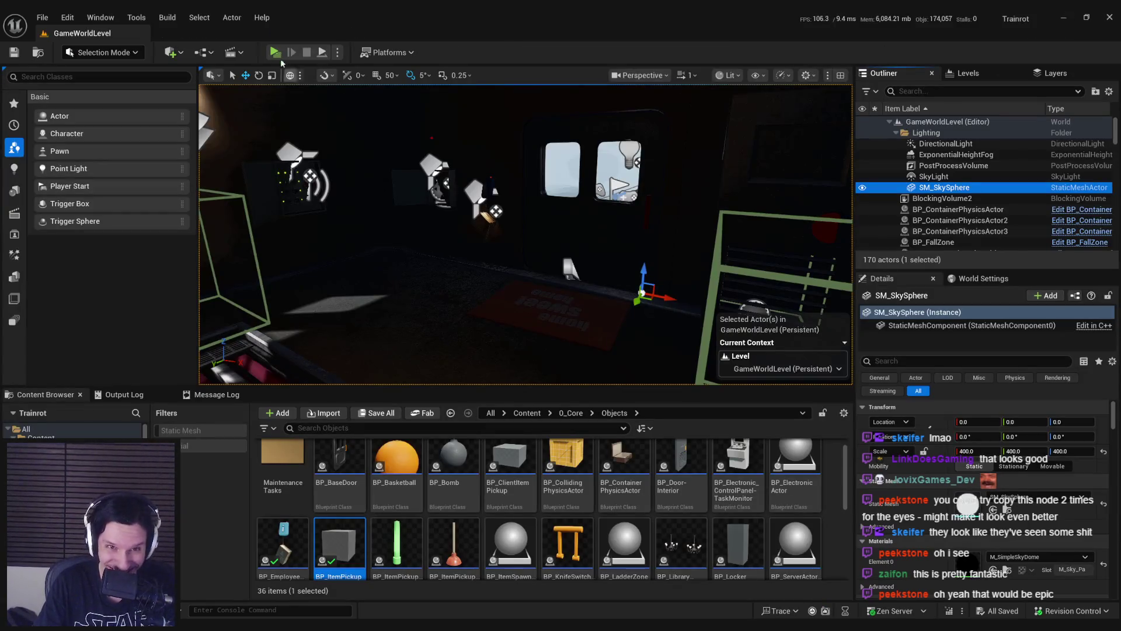
{"action": "left_click", "coordinate": [276, 52]}
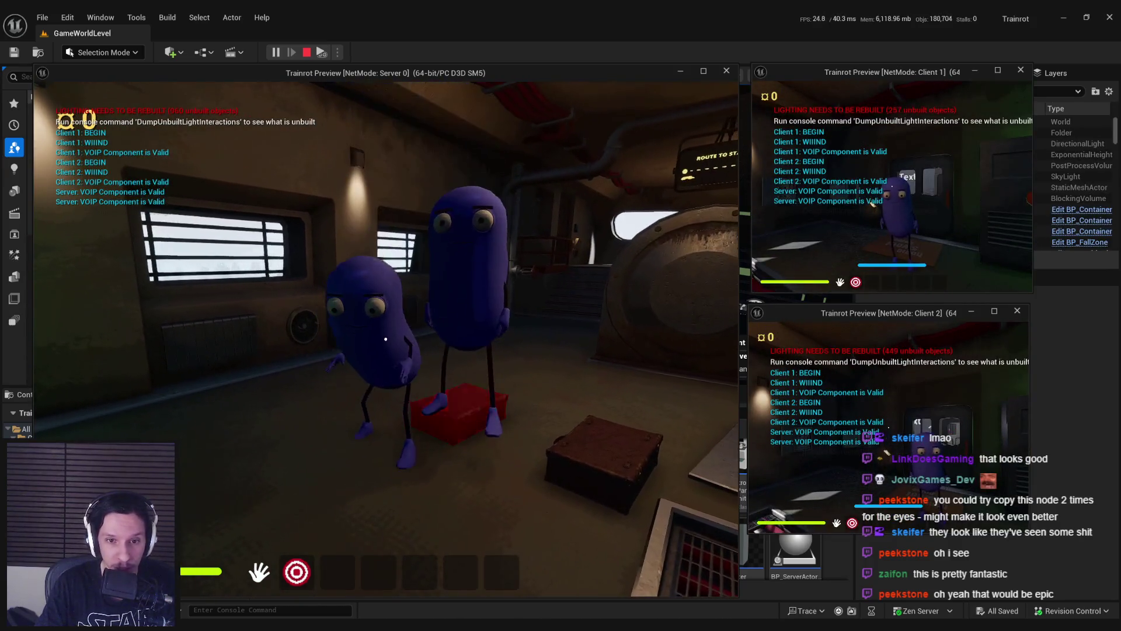
{"action": "left_click", "coordinate": [385, 338]}
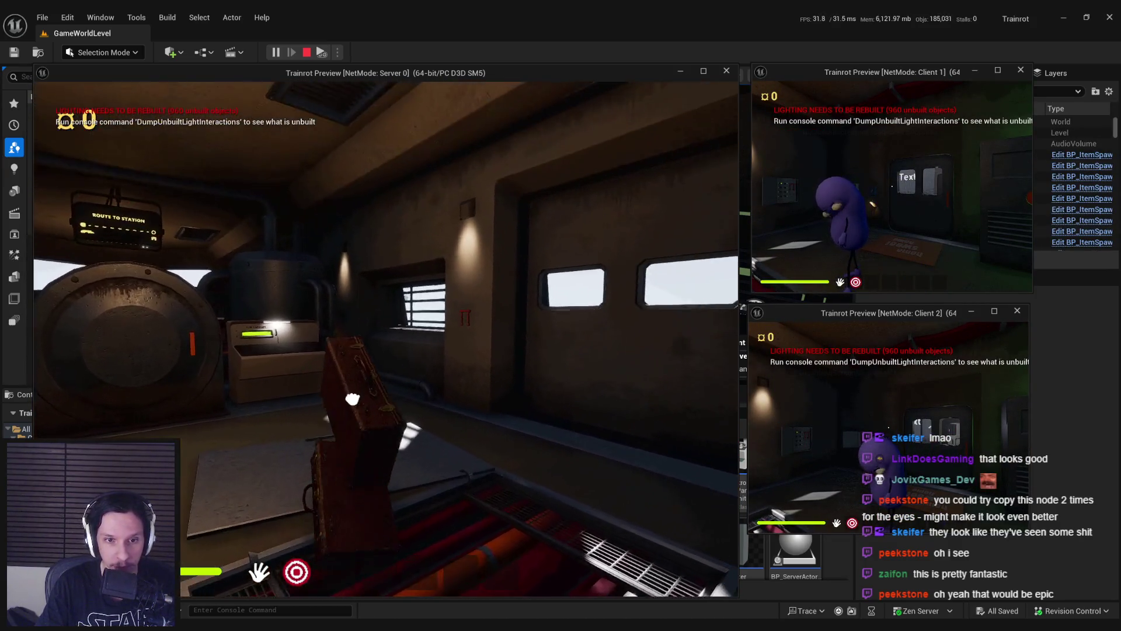
{"action": "left_click", "coordinate": [387, 338]}
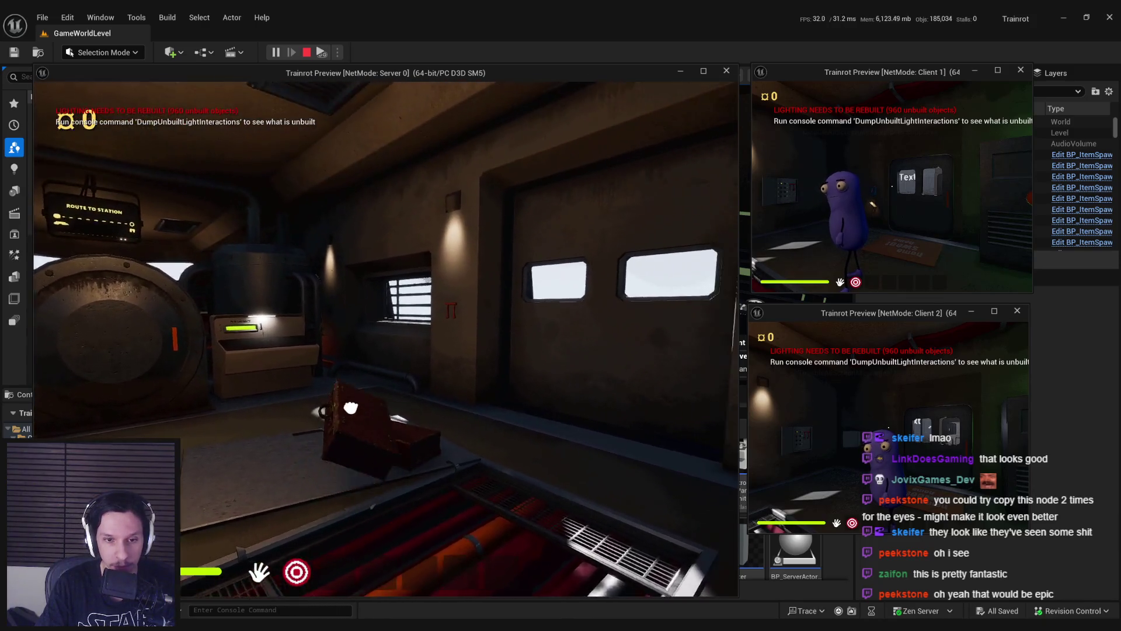
{"action": "left_click", "coordinate": [386, 338]}
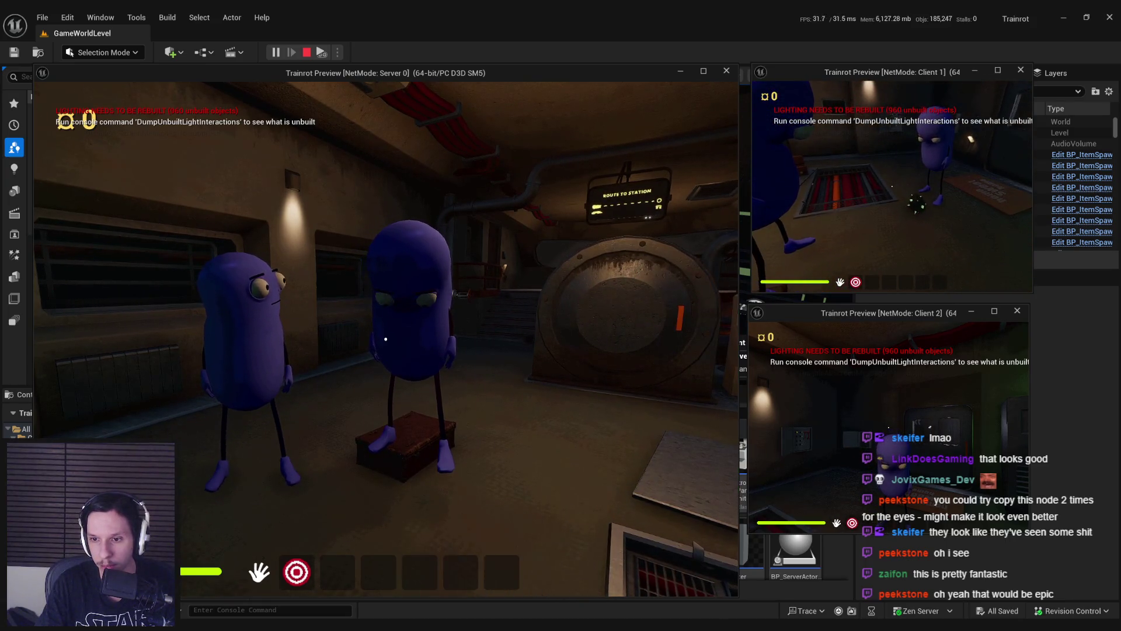
{"action": "key", "text": "Escape"}
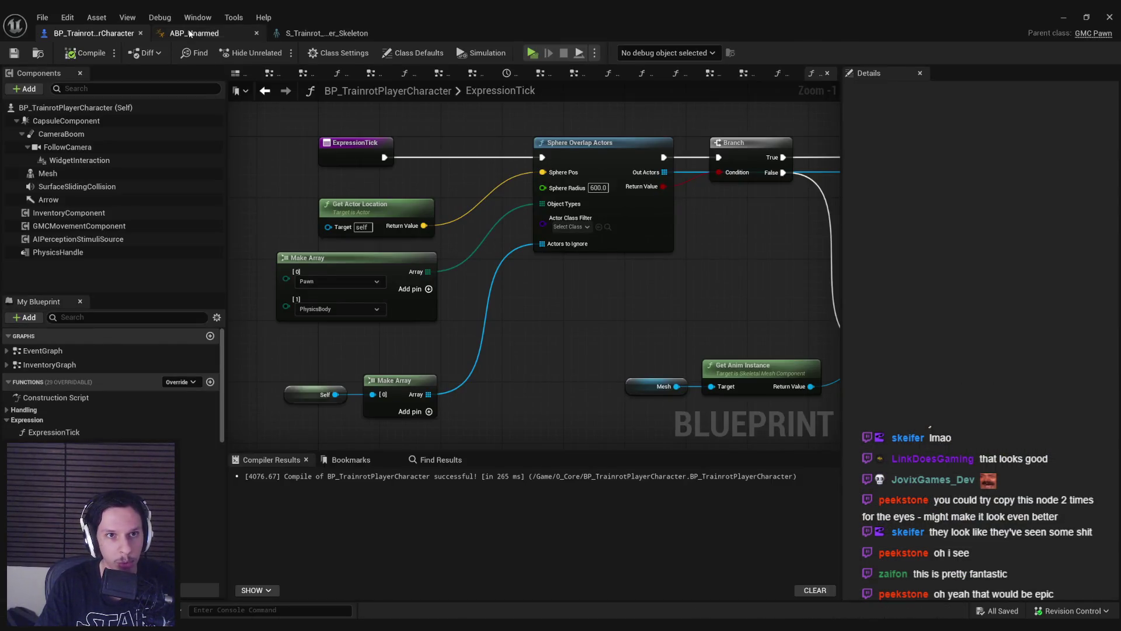
Step: In ABP_Unarmed's AnimGraph, shift the node chain right and set Look At's alpha scale to 1.666667
{"action": "left_click", "coordinate": [190, 34]}
{"action": "left_click", "coordinate": [762, 73]}
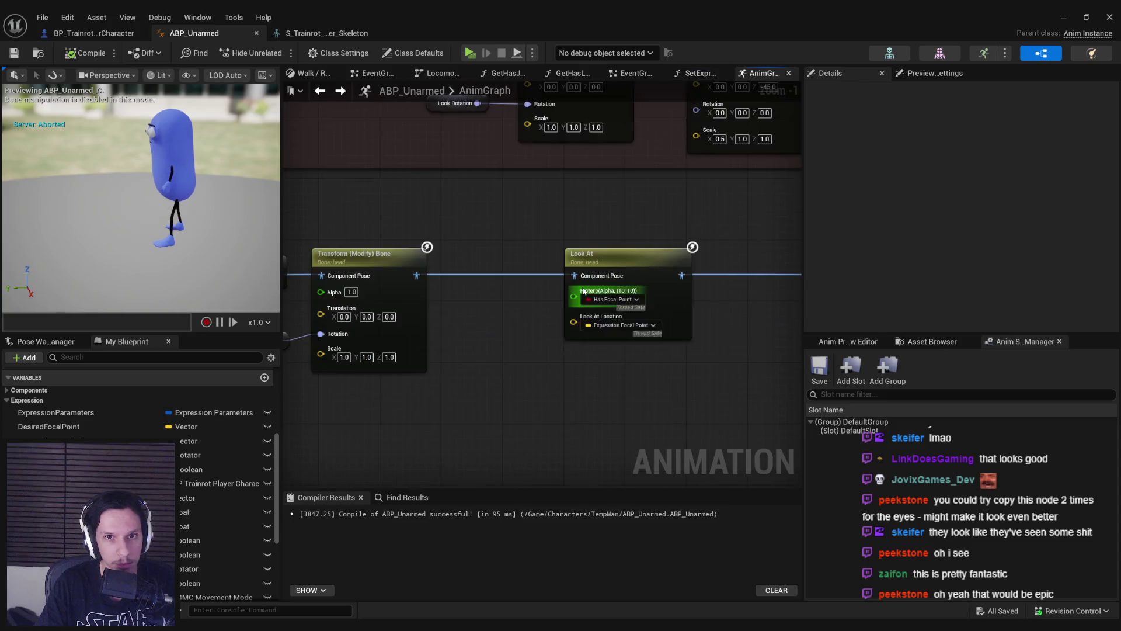
{"action": "scroll", "coordinate": [488, 313], "scroll_direction": "down", "scroll_amount": 3}
{"action": "left_click_drag", "start_coordinate": [419, 276], "coordinate": [579, 353]}
{"action": "scroll", "coordinate": [578, 327], "scroll_direction": "up", "scroll_amount": 2}
{"action": "left_click_drag", "start_coordinate": [495, 304], "coordinate": [585, 304]}
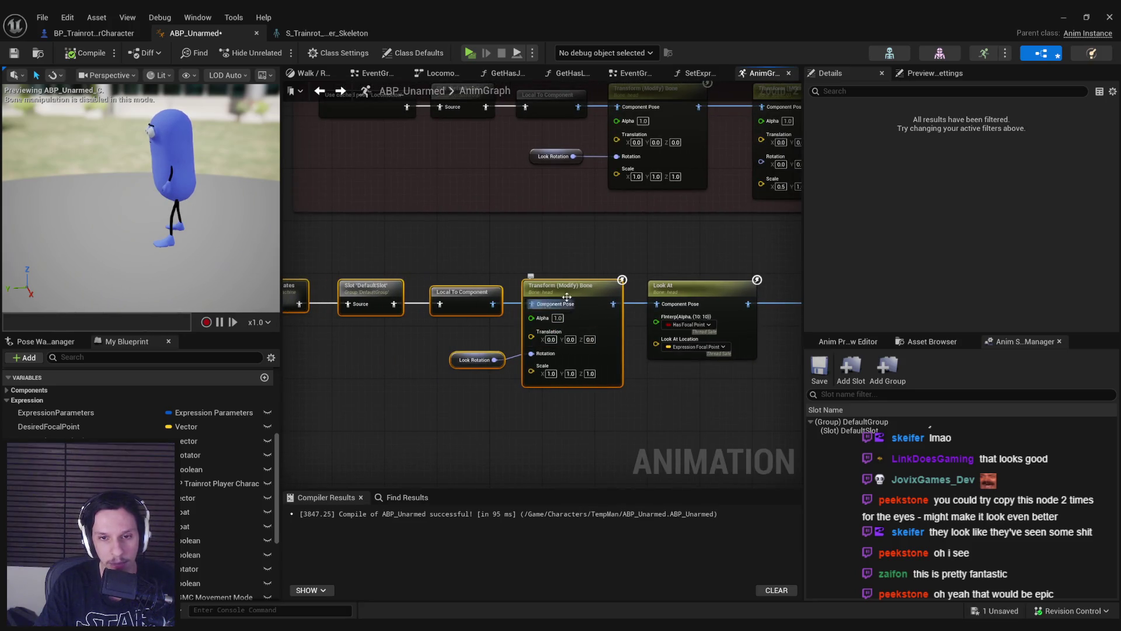
{"action": "left_click", "coordinate": [568, 302]}
{"action": "left_click", "coordinate": [474, 360], "text": "ctrl"}
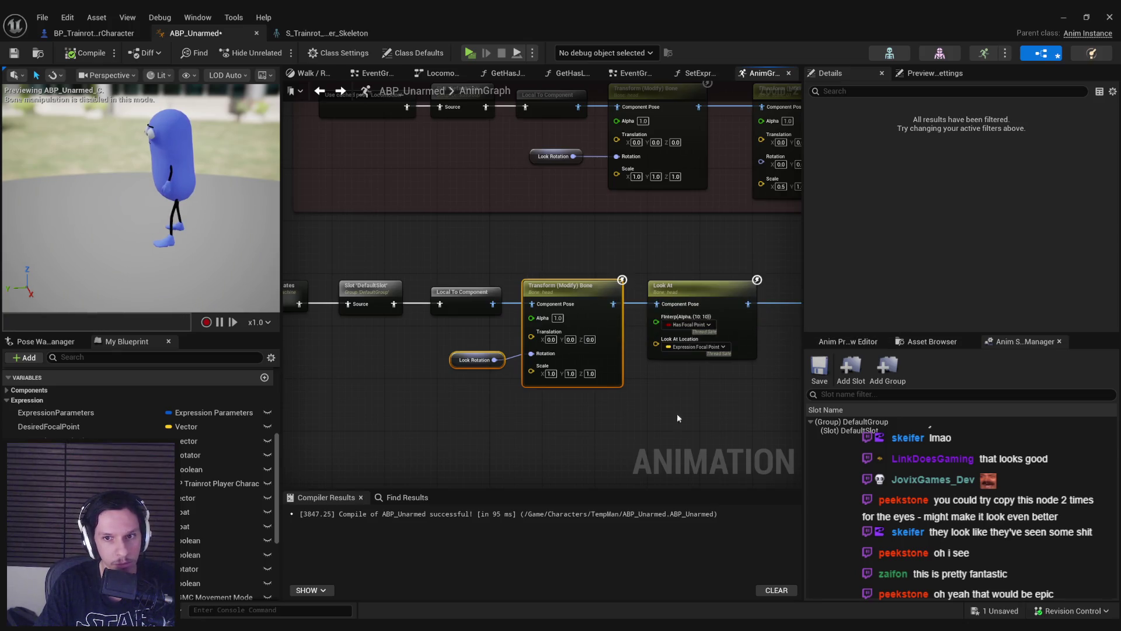
{"action": "left_click", "coordinate": [590, 270]}
{"action": "scroll", "coordinate": [902, 226], "scroll_direction": "down", "scroll_amount": 5}
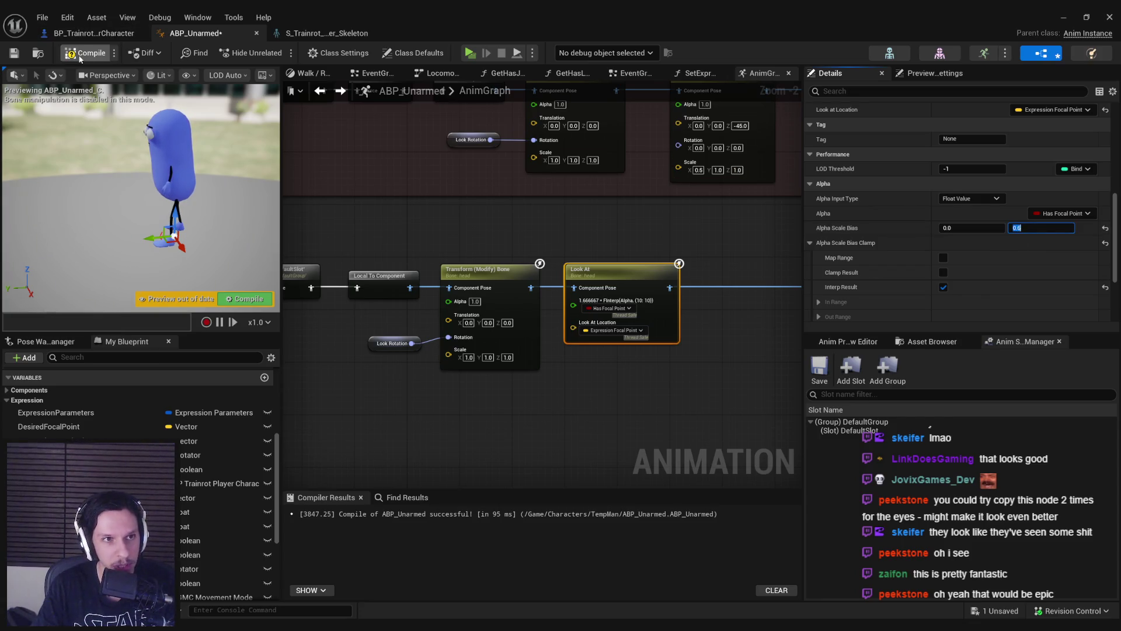
Step: Start a play test and walk around the two beans to watch their eyes track
{"action": "key", "text": "alt+Tab"}
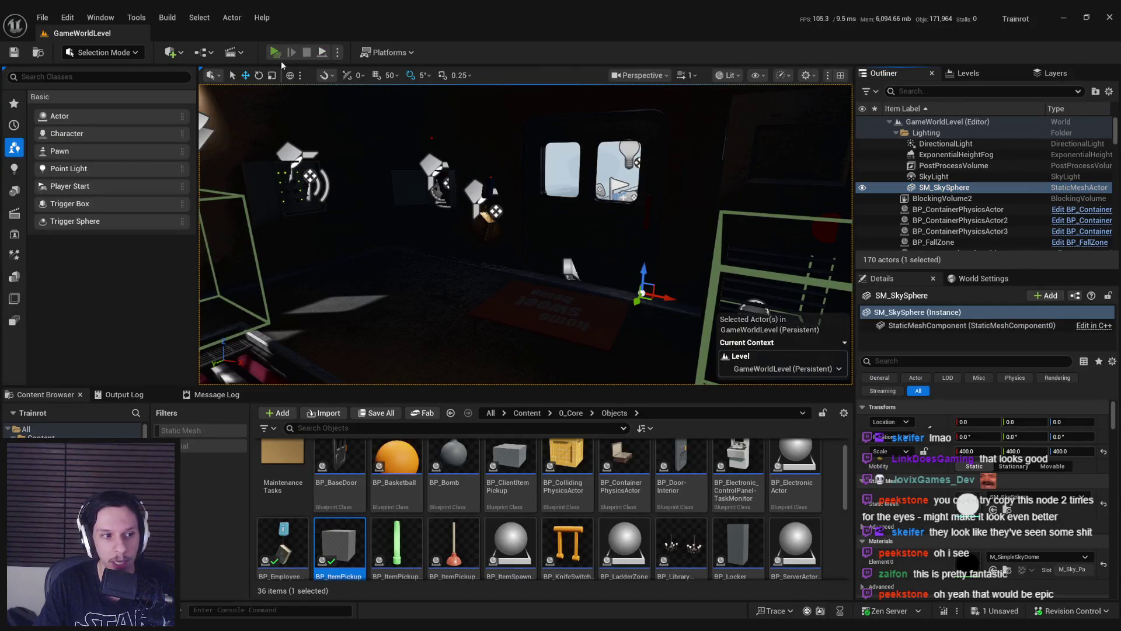
{"action": "left_click", "coordinate": [276, 53]}
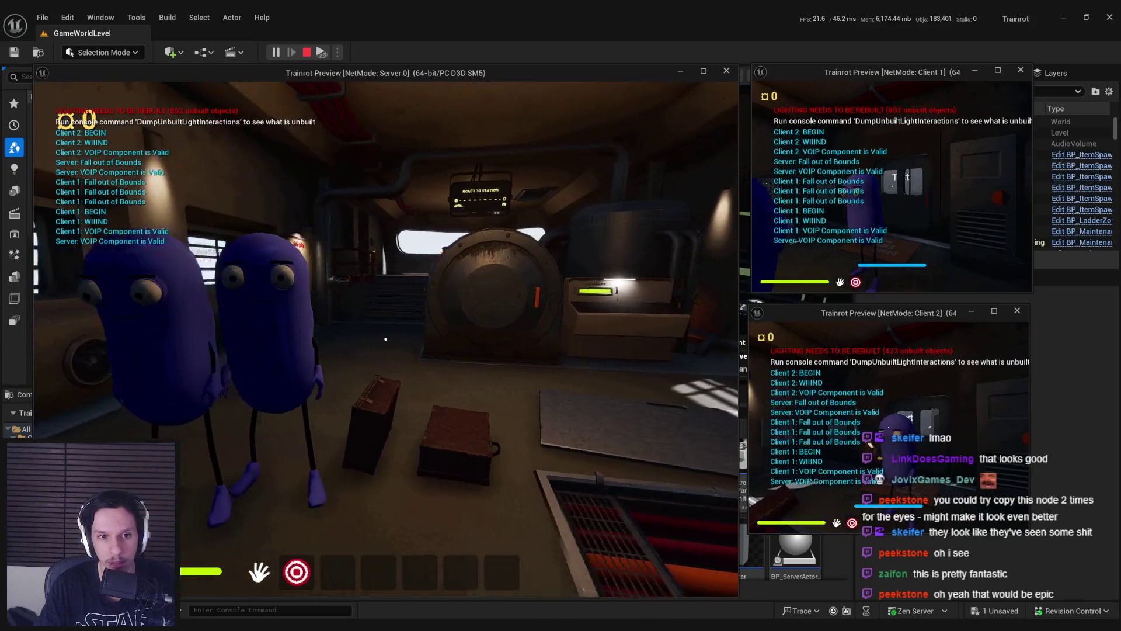
{"action": "key", "text": "w"}
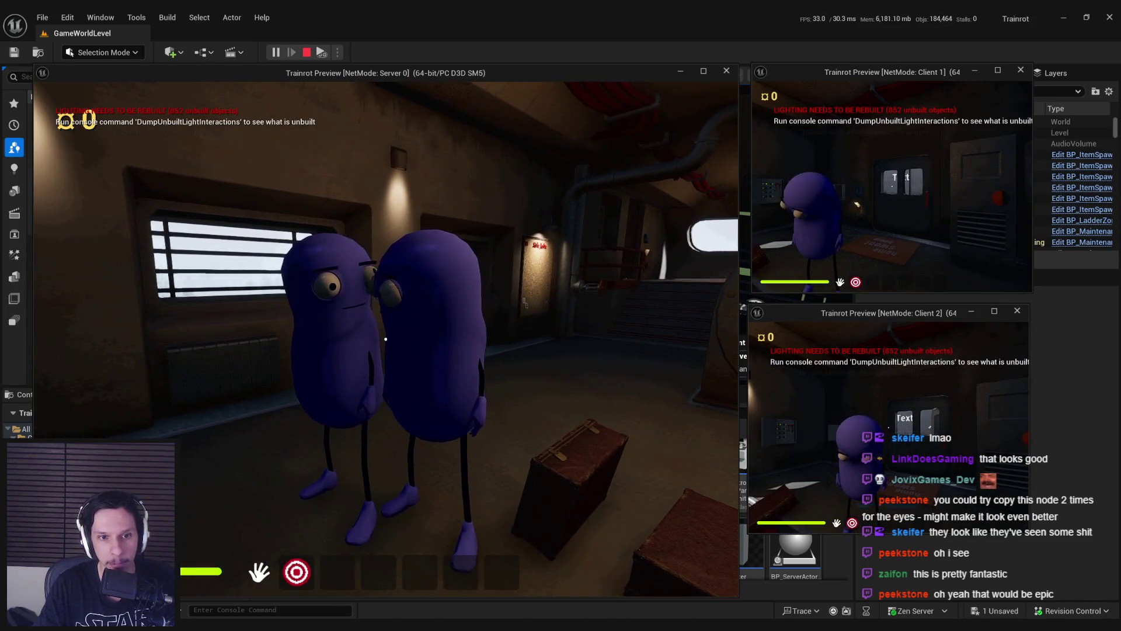
{"action": "key", "text": "a"}
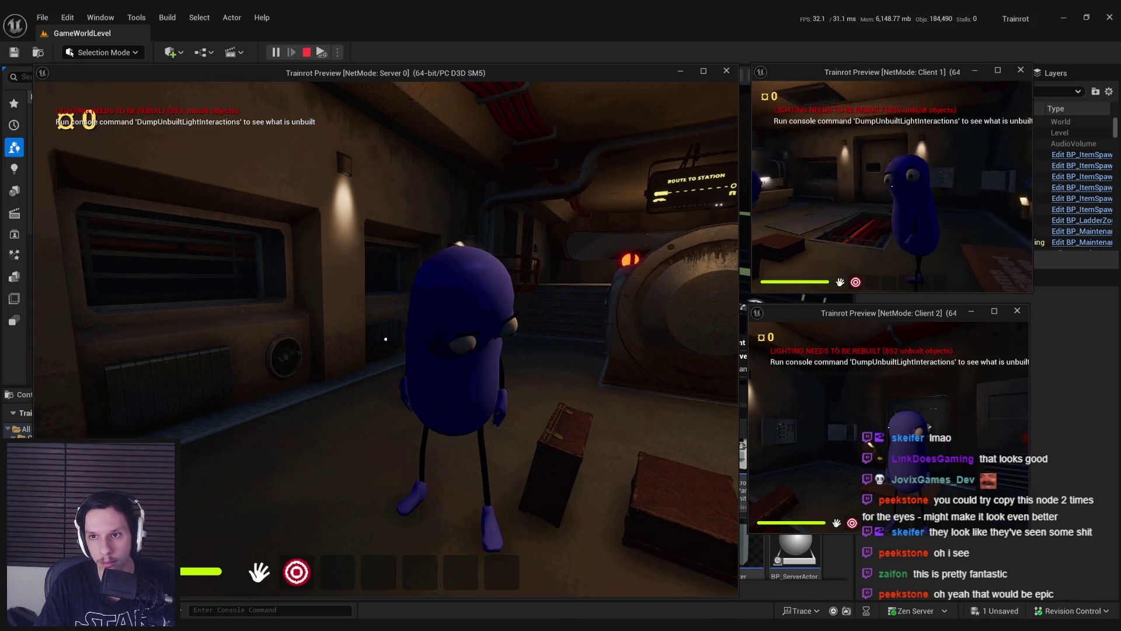
{"action": "left_click", "coordinate": [599, 200]}
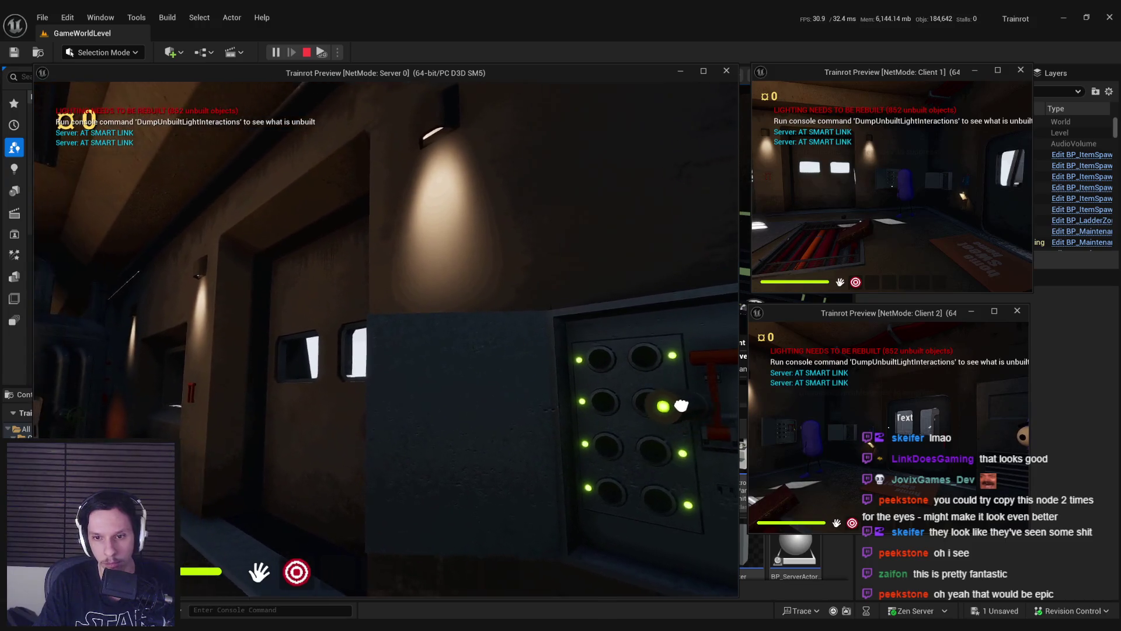
{"action": "left_click", "coordinate": [385, 339]}
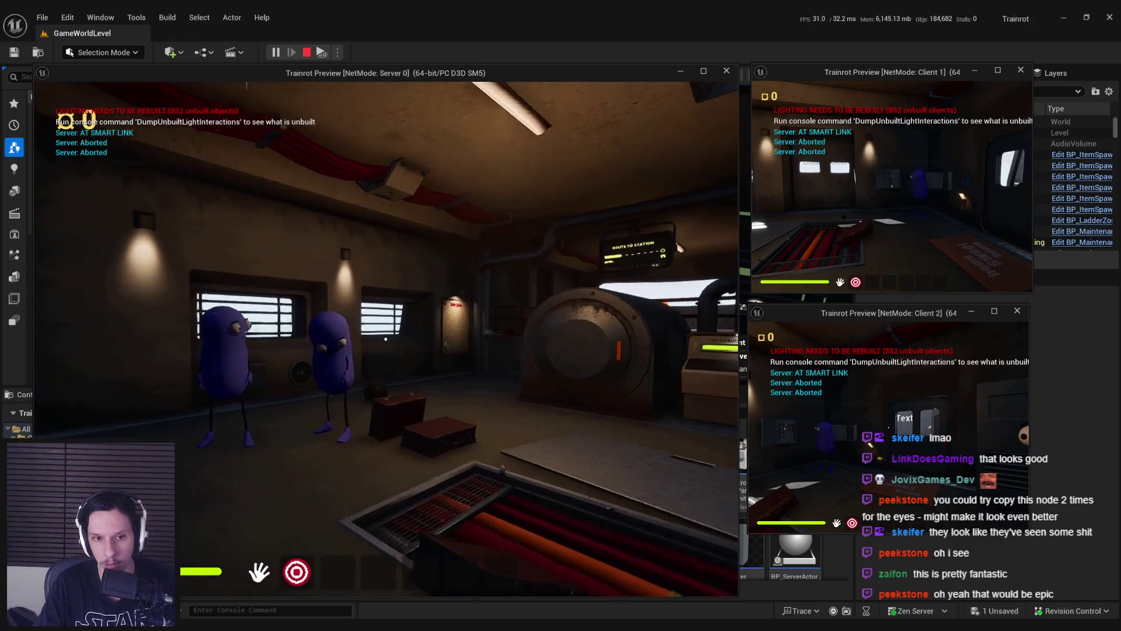
Step: Walk the server character toward the two characters, back it away until the purple character is fully visible, then end the play test
{"action": "key", "text": "w"}
{"action": "key", "text": "w"}
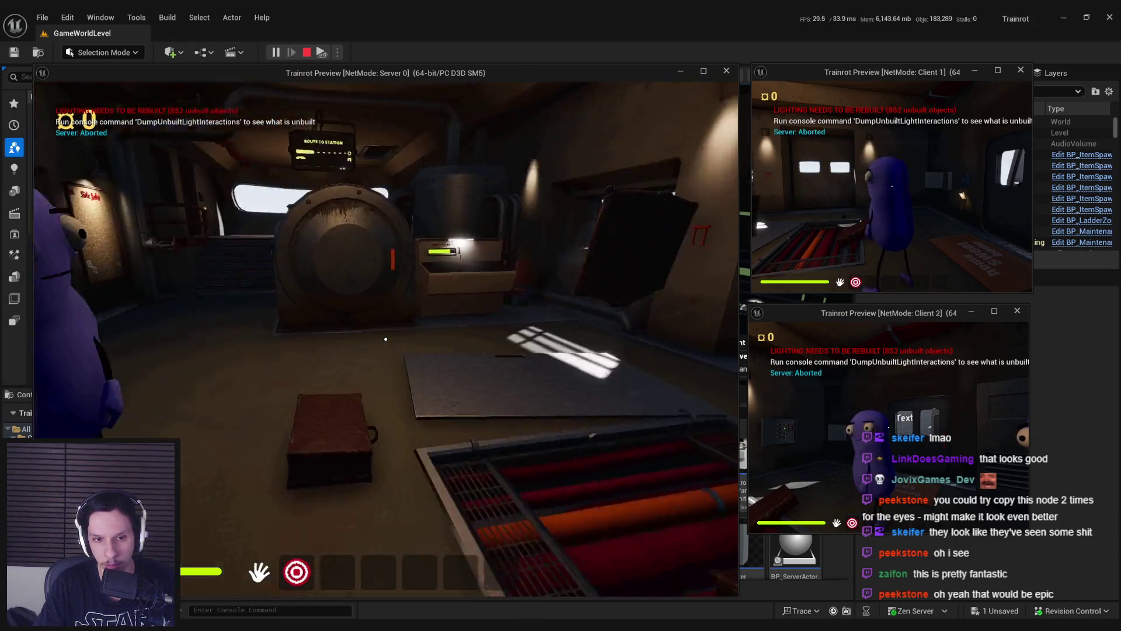
{"action": "left_click", "coordinate": [386, 339]}
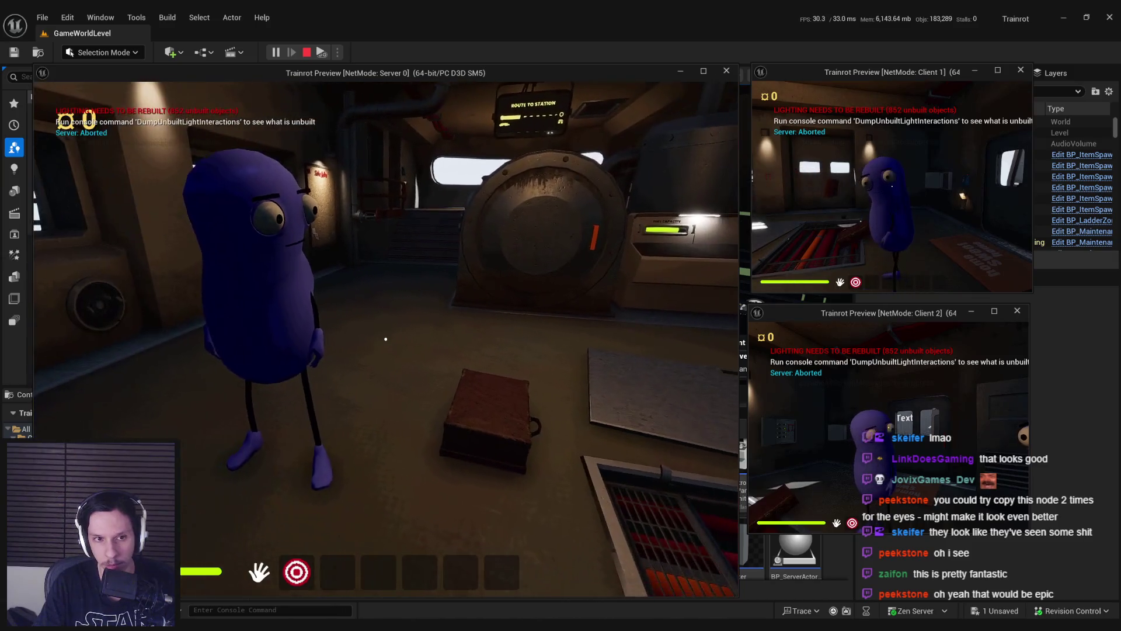
{"action": "mouse_move", "coordinate": [385, 338]}
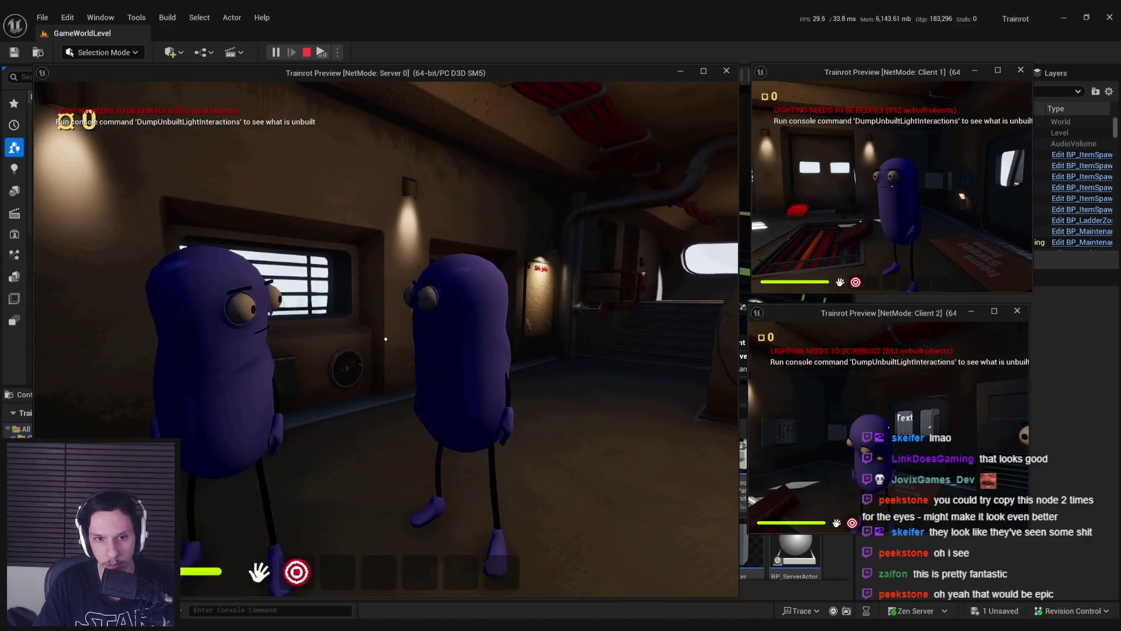
{"action": "key", "text": "w"}
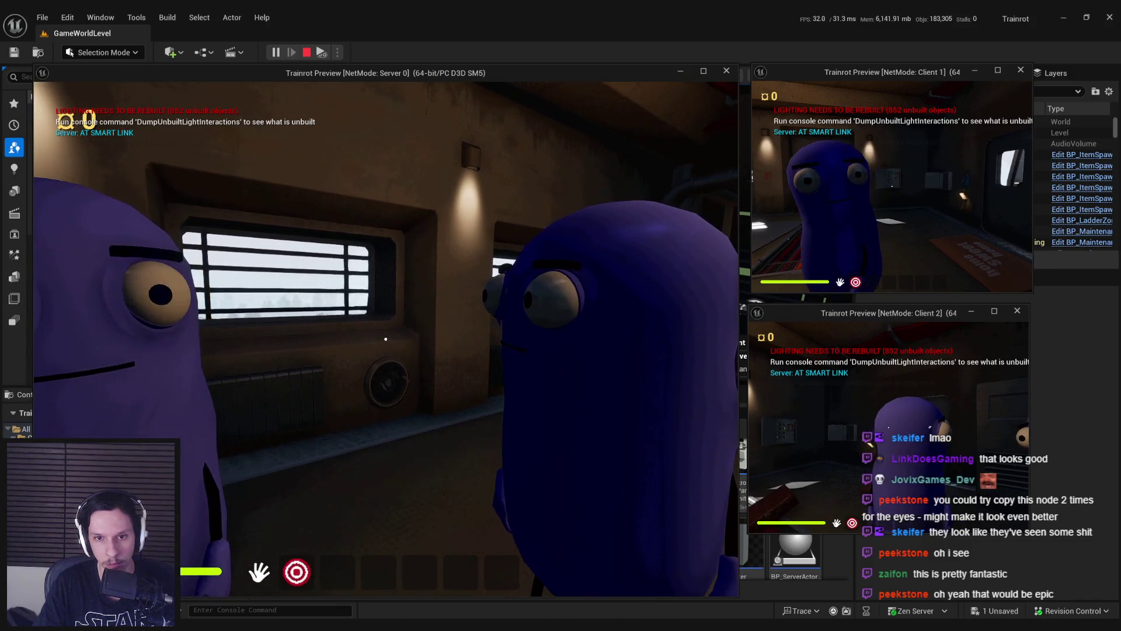
{"action": "key", "text": "s"}
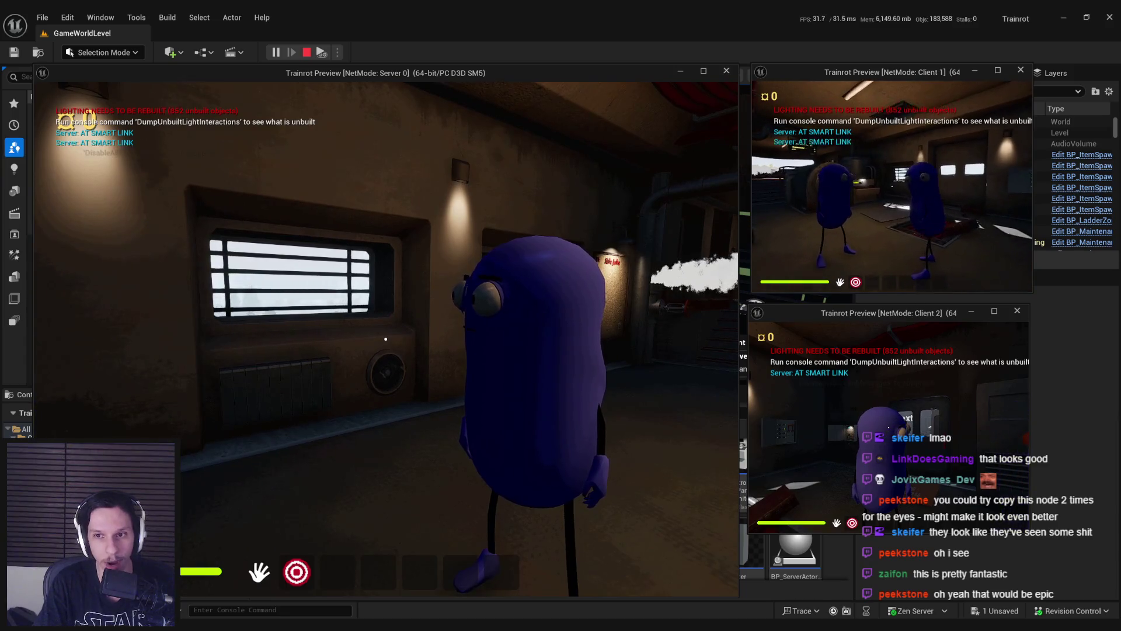
{"action": "key", "text": "Escape"}
Step: Save the level, move the viewport toward the boxes and suitcase, and run another server-plus-two-client play test
{"action": "key", "text": "ctrl+s"}
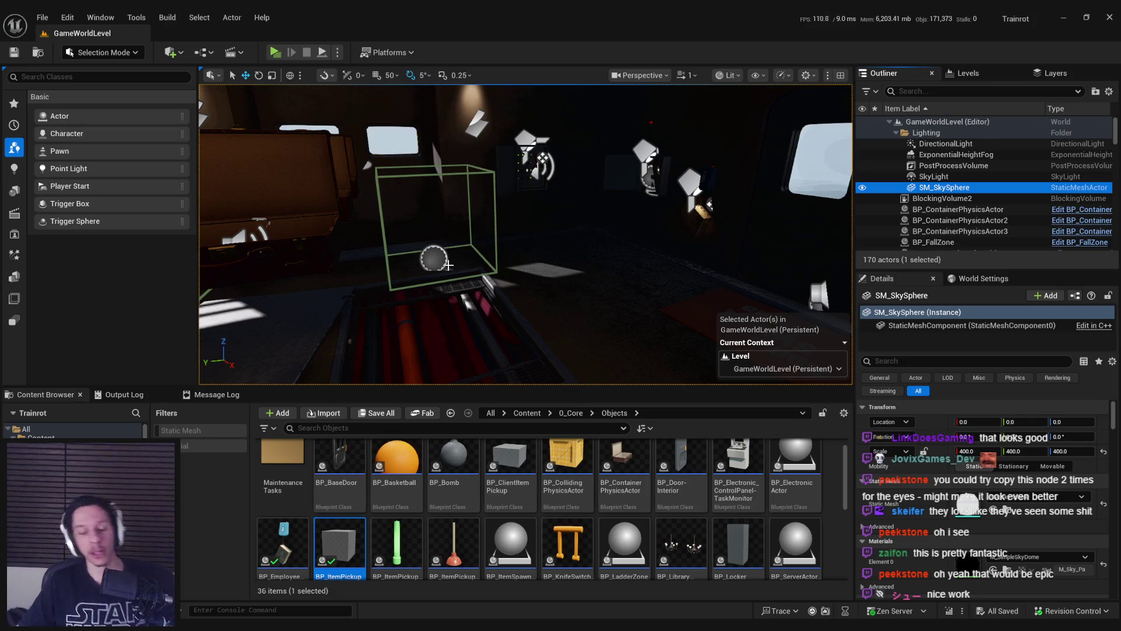
{"action": "left_click_drag", "start_coordinate": [448, 264], "coordinate": [453, 284]}
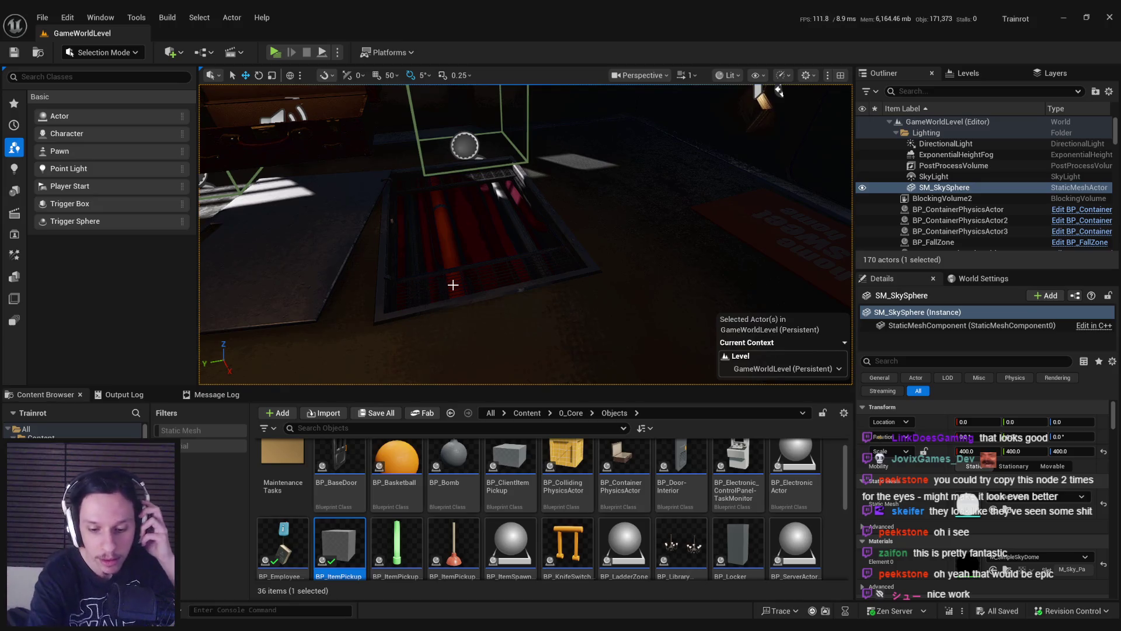
{"action": "left_click_drag", "start_coordinate": [454, 284], "coordinate": [377, 147]}
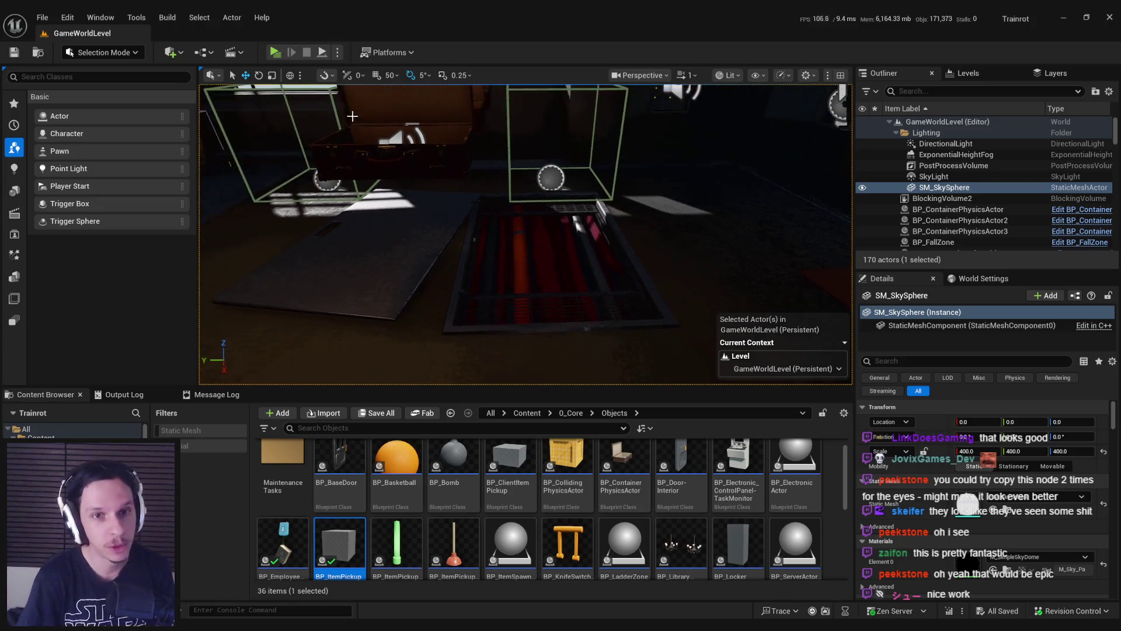
{"action": "key", "text": "alt+p"}
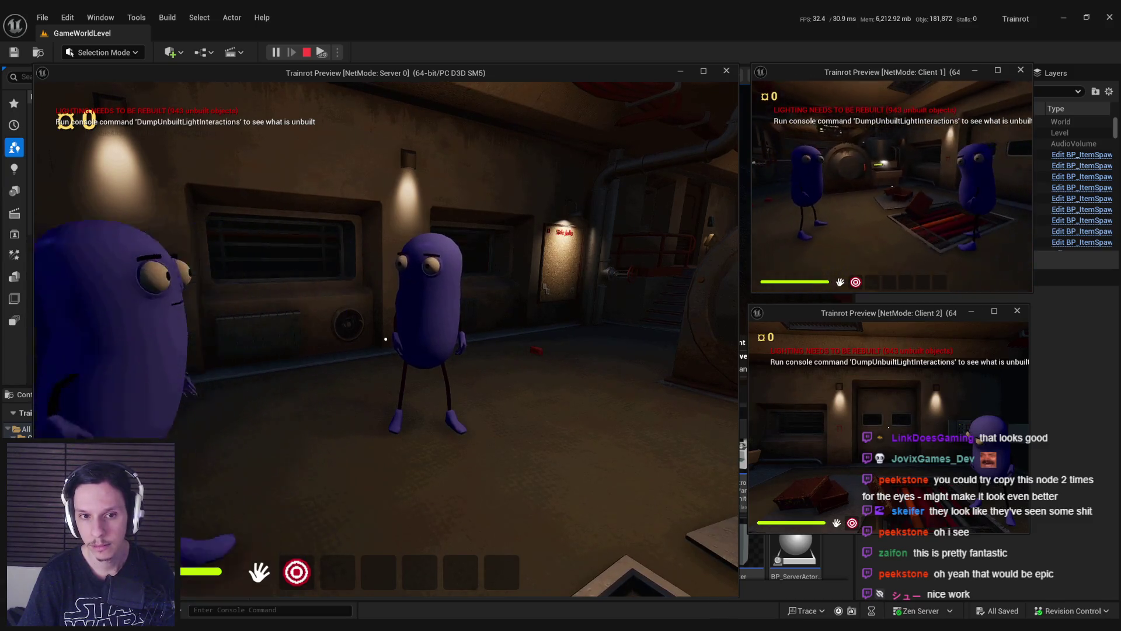
{"action": "key", "text": "Escape"}
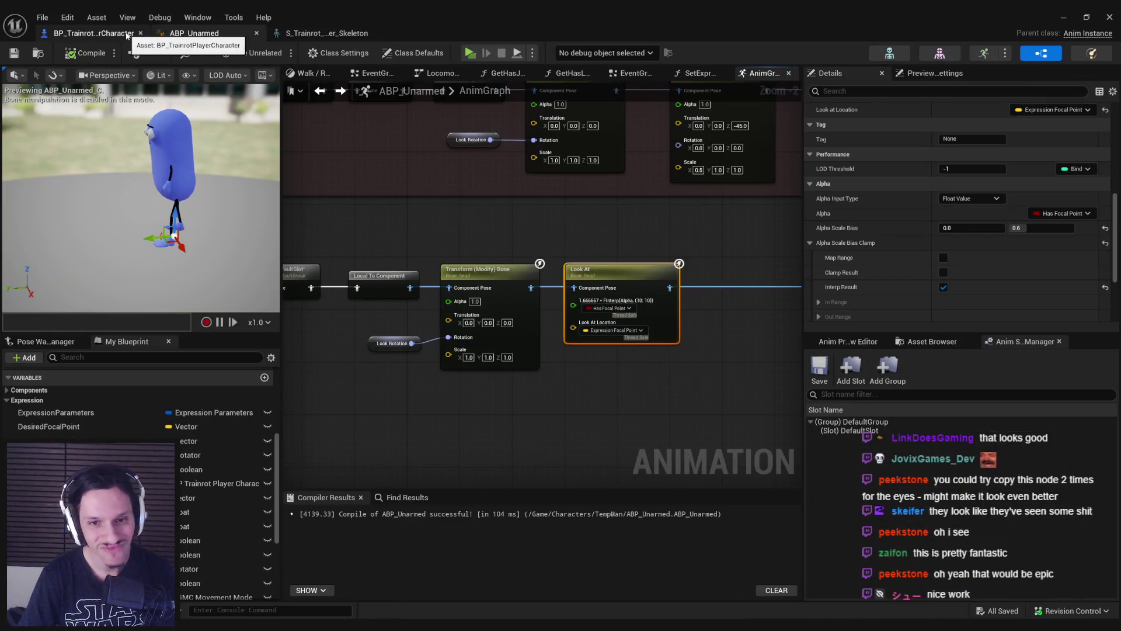
Step: In SetExpressionFocus, change the VInterp To Constant Interp Speed to 550 and compile ABP_Unarmed
{"action": "left_click", "coordinate": [699, 74]}
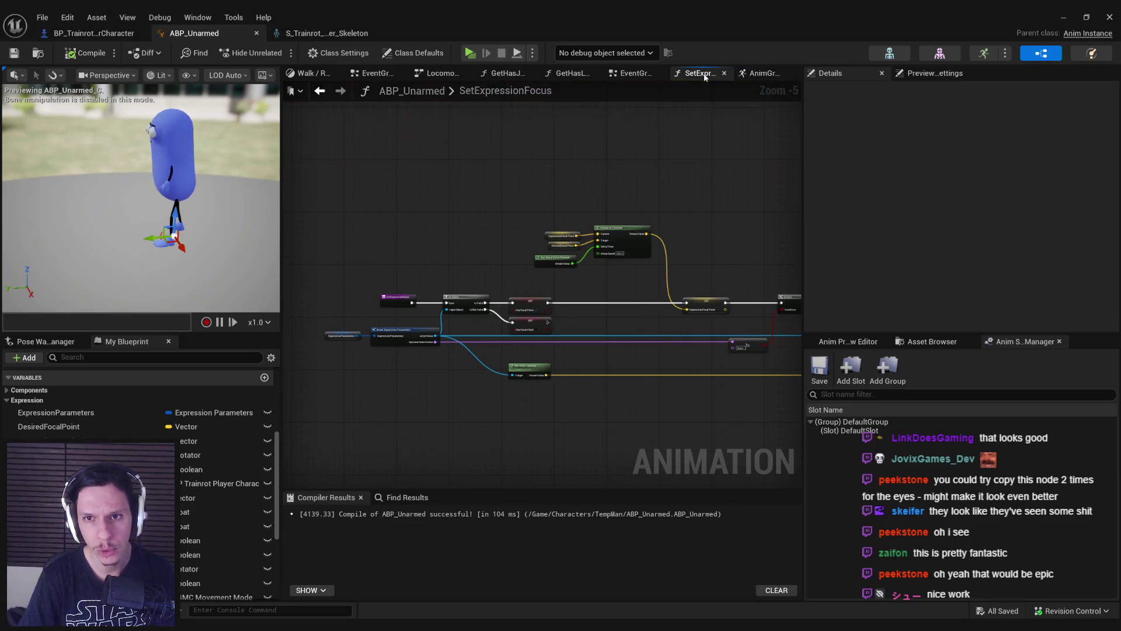
{"action": "scroll", "coordinate": [628, 287], "scroll_direction": "up", "scroll_amount": 5}
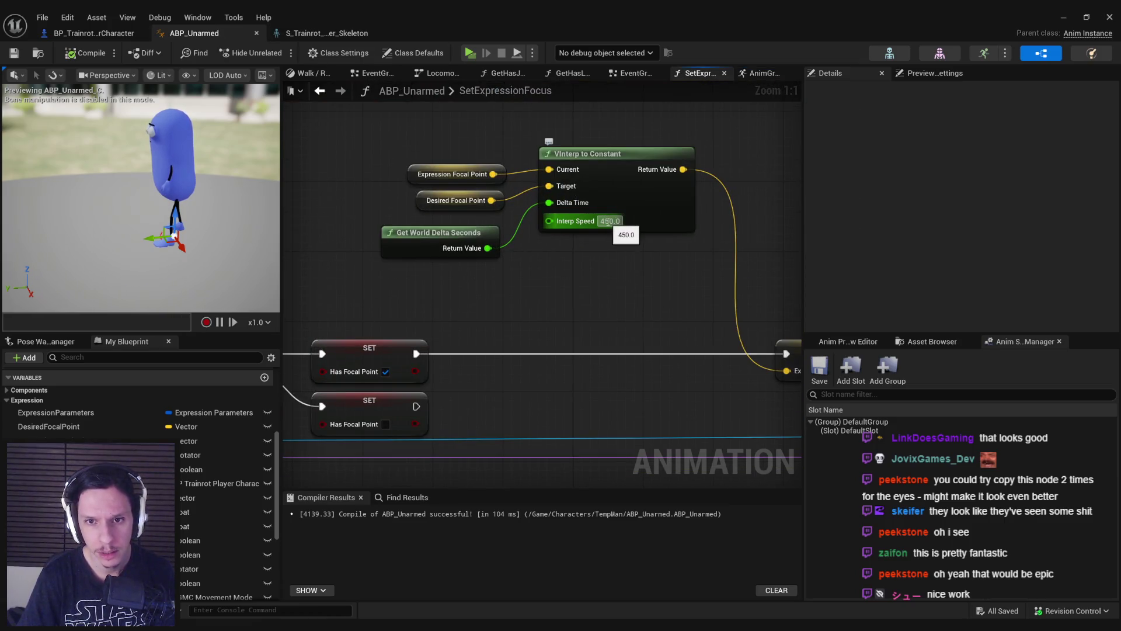
{"action": "left_click", "coordinate": [610, 221]}
{"action": "type", "text": "550"}
{"action": "key", "text": "Return"}
{"action": "key", "text": "F7"}
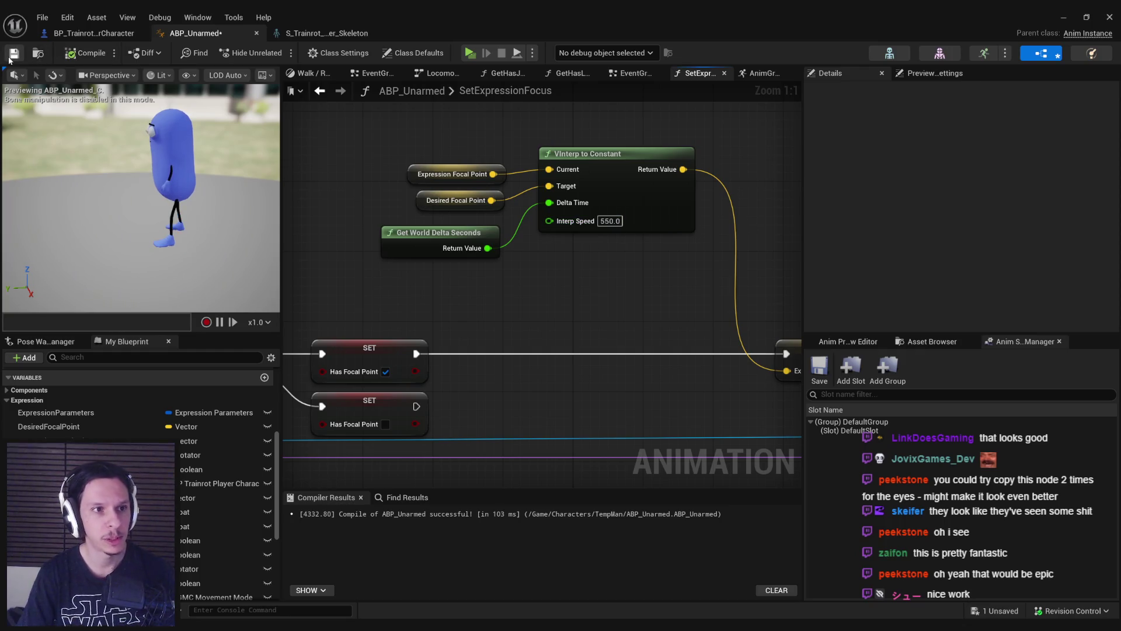
{"action": "scroll", "coordinate": [442, 269], "scroll_direction": "down", "scroll_amount": 2}
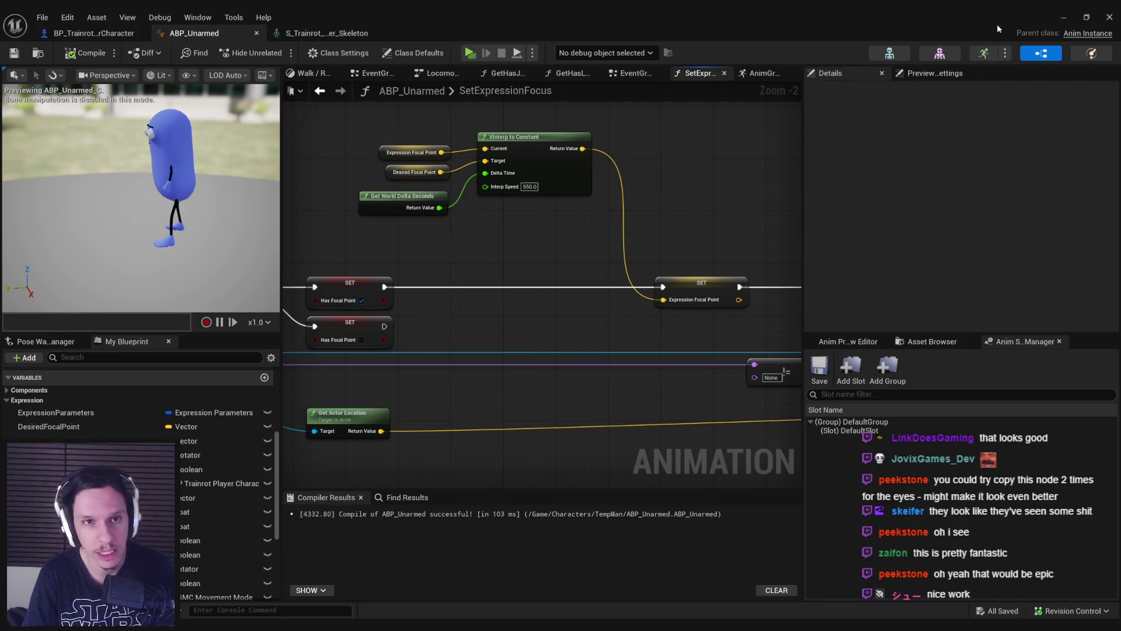
{"action": "left_click", "coordinate": [1062, 19]}
{"action": "left_click", "coordinate": [274, 54]}
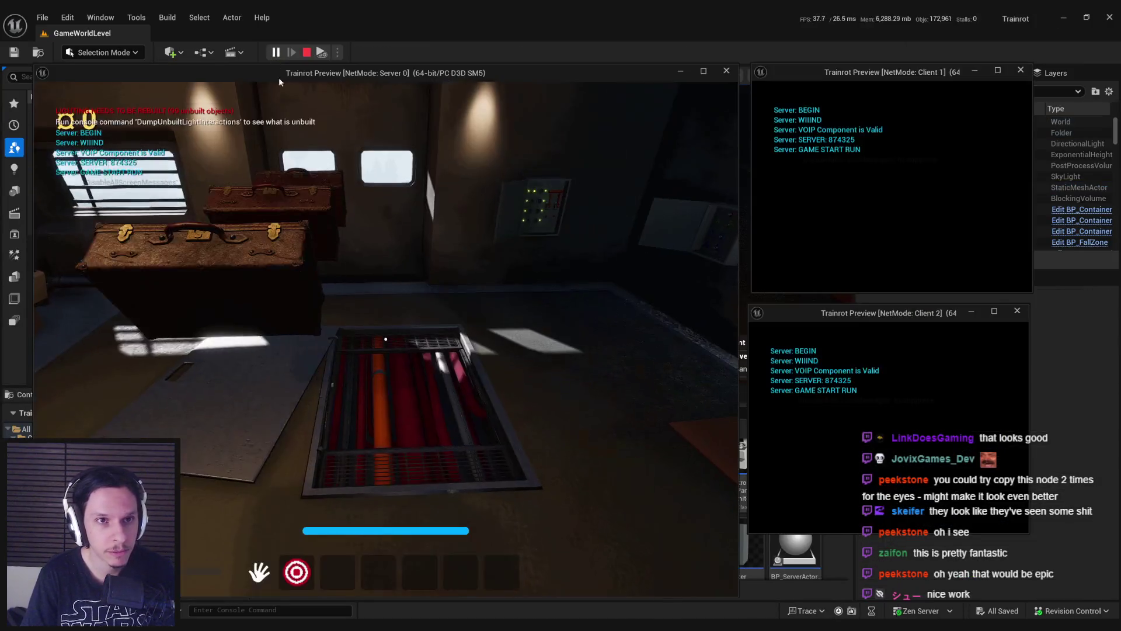
{"action": "left_click", "coordinate": [539, 201]}
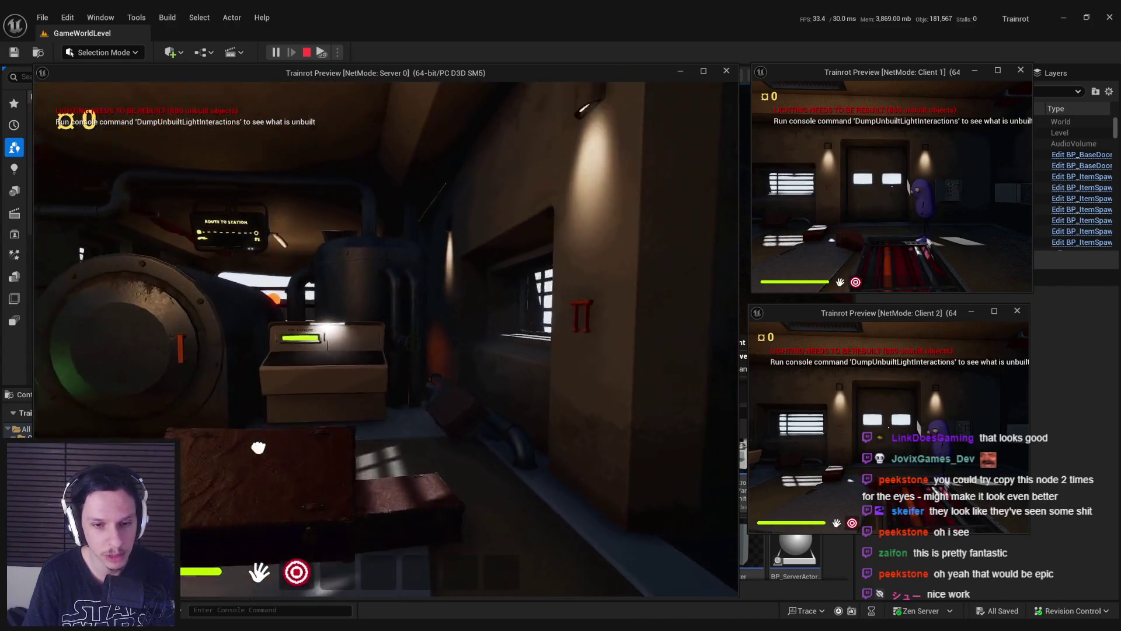
{"action": "key", "text": "w"}
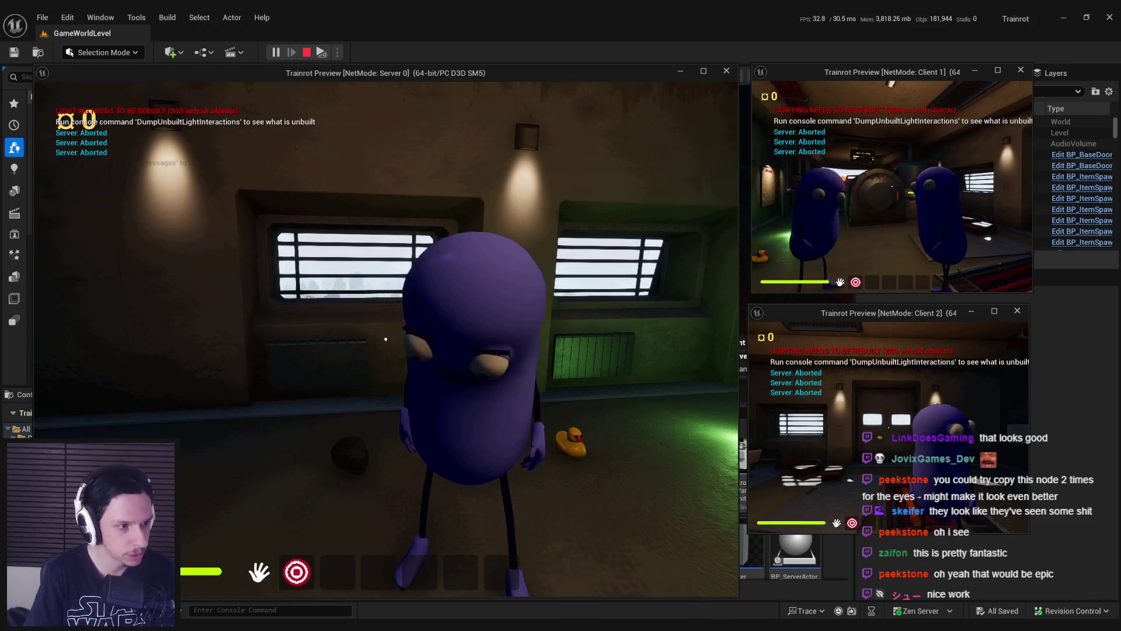
{"action": "key", "text": "Escape"}
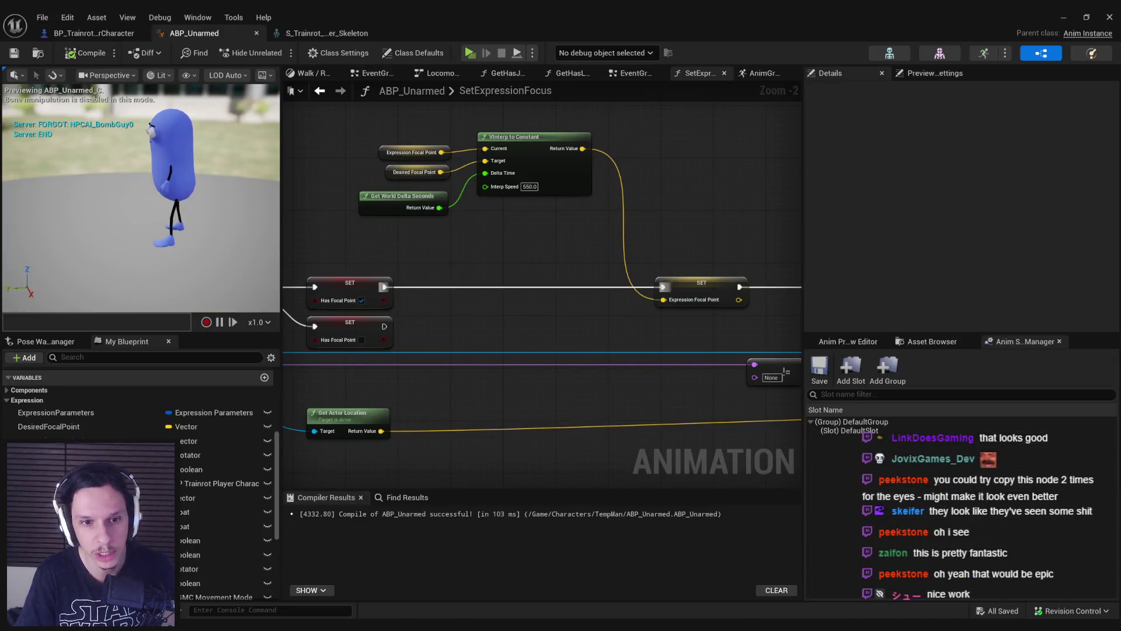
Step: Inspect the Transform (Modify) Bone and Look At nodes in the AnimGraph, then bring up the S_Trainrot_TempCharacter_Skeleton editor
{"action": "left_click", "coordinate": [762, 73]}
{"action": "left_click", "coordinate": [452, 273]}
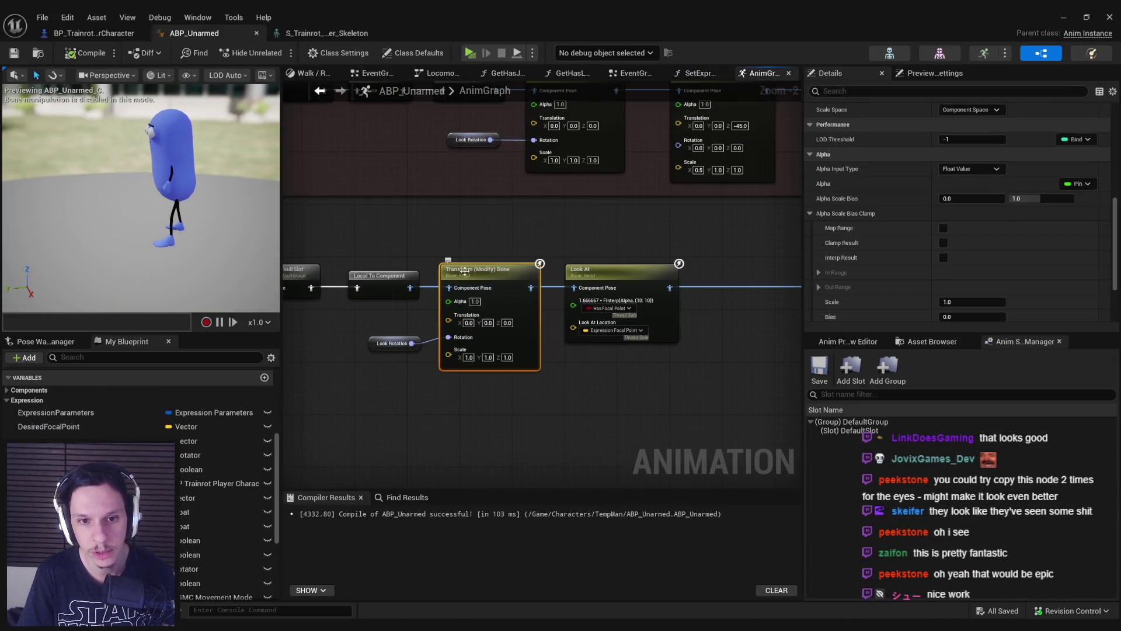
{"action": "left_click", "coordinate": [512, 380]}
{"action": "left_click", "coordinate": [658, 325]}
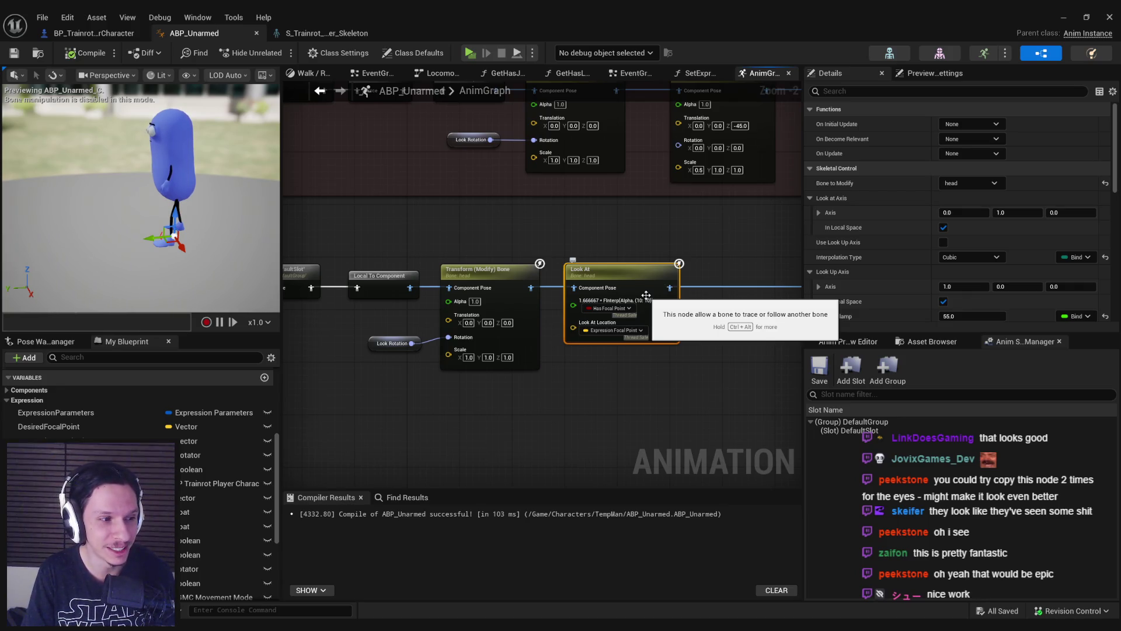
{"action": "left_click", "coordinate": [317, 33]}
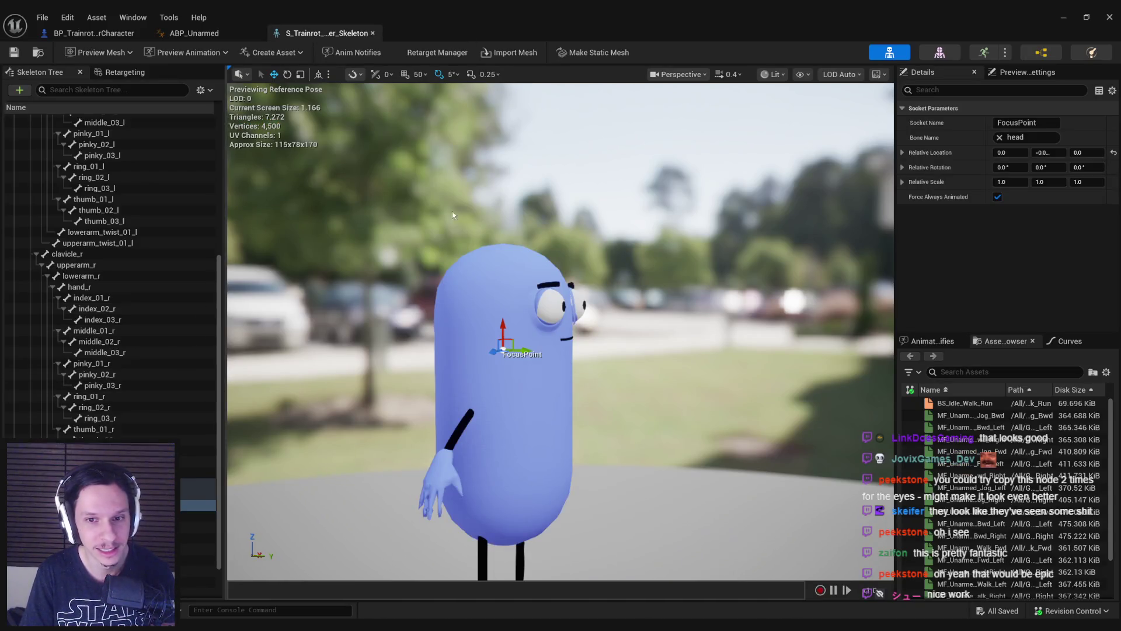
Step: In ABP_Unarmed's AnimGraph, nudge the Look At node and shift the nodes after it to the right
{"action": "left_click", "coordinate": [192, 35]}
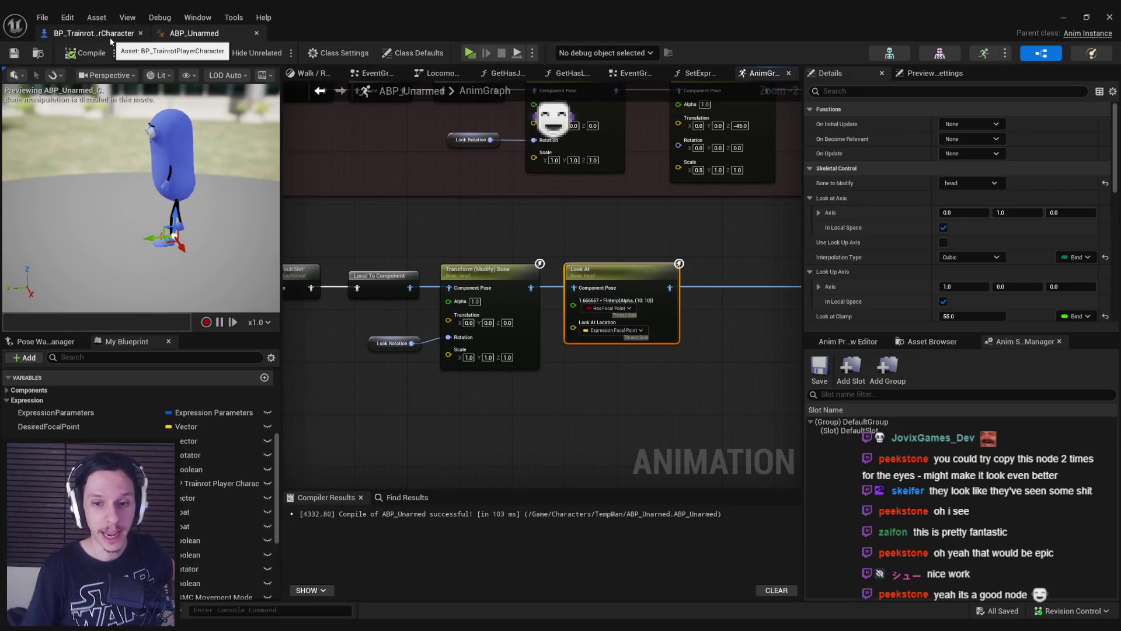
{"action": "left_click_drag", "start_coordinate": [762, 304], "coordinate": [570, 301]}
{"action": "scroll", "coordinate": [570, 301], "scroll_direction": "down", "scroll_amount": 1}
{"action": "left_click_drag", "start_coordinate": [497, 264], "coordinate": [485, 264]}
{"action": "mouse_move", "coordinate": [570, 386]}
{"action": "left_mouse_down"}
{"action": "mouse_move", "coordinate": [409, 263]}
{"action": "mouse_move", "coordinate": [272, 260]}
{"action": "left_mouse_up"}
{"action": "left_click_drag", "start_coordinate": [480, 309], "coordinate": [587, 308]}
{"action": "left_click", "coordinate": [596, 373]}
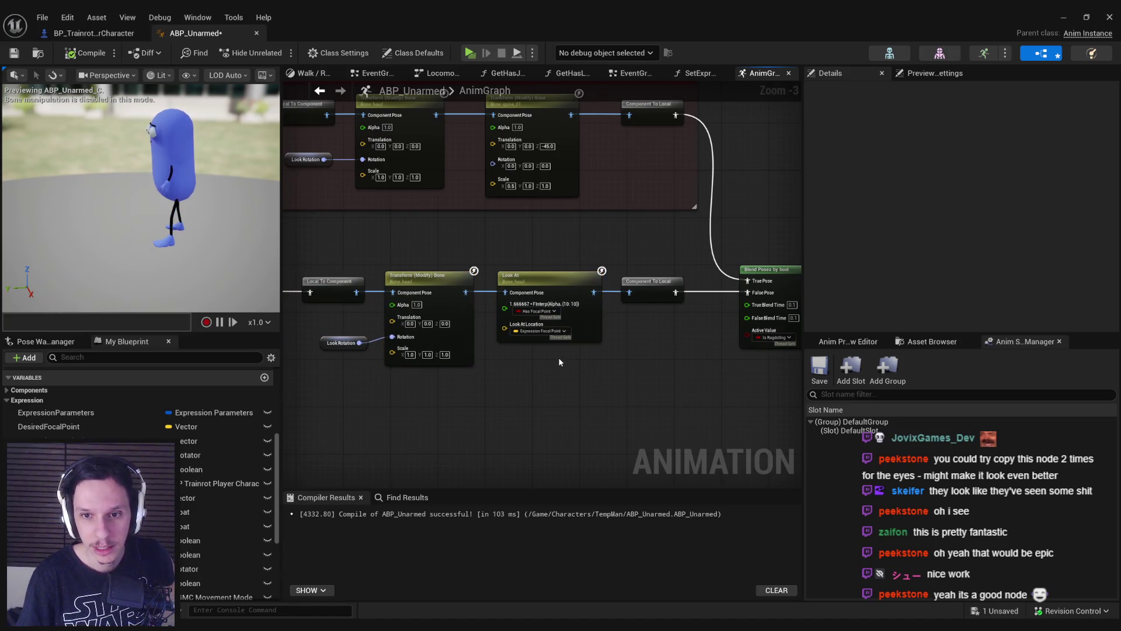
Step: Review the Look At node's settings, then compile and save the animation blueprint
{"action": "left_click", "coordinate": [563, 319]}
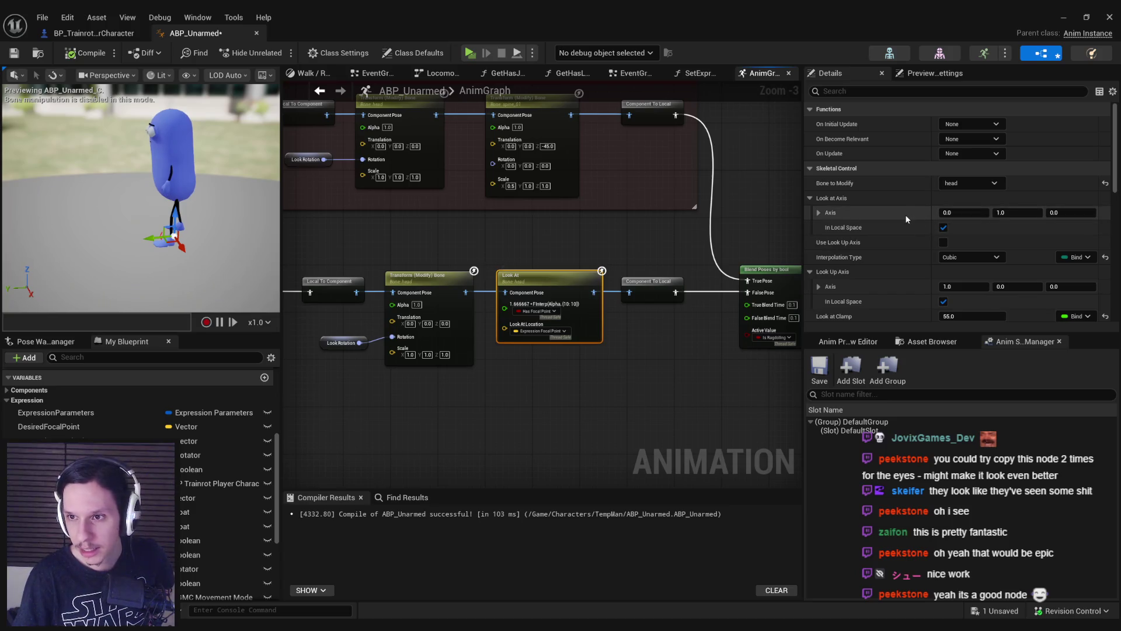
{"action": "scroll", "coordinate": [907, 219], "scroll_direction": "down", "scroll_amount": 1}
{"action": "scroll", "coordinate": [906, 215], "scroll_direction": "down", "scroll_amount": 8}
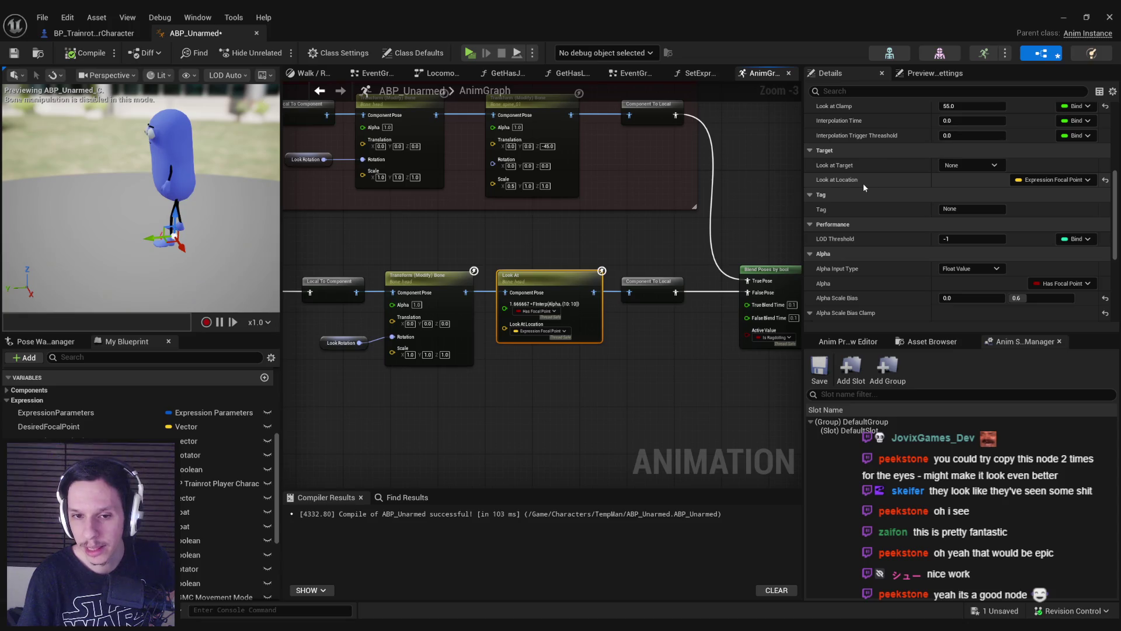
{"action": "scroll", "coordinate": [863, 183], "scroll_direction": "down", "scroll_amount": 8}
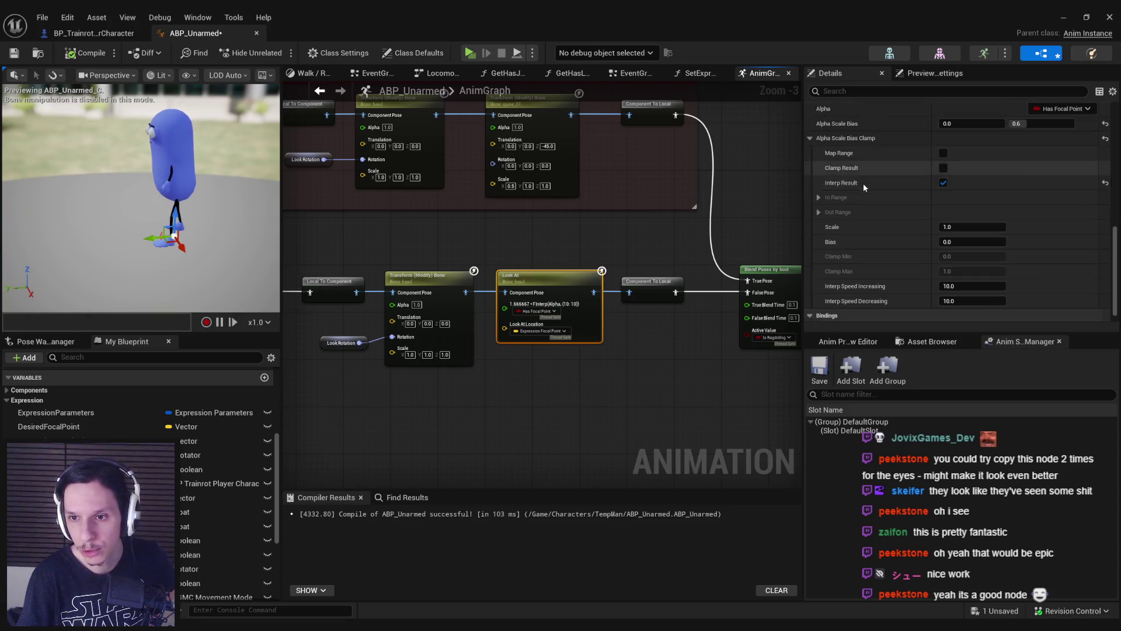
{"action": "scroll", "coordinate": [854, 183], "scroll_direction": "down", "scroll_amount": 1}
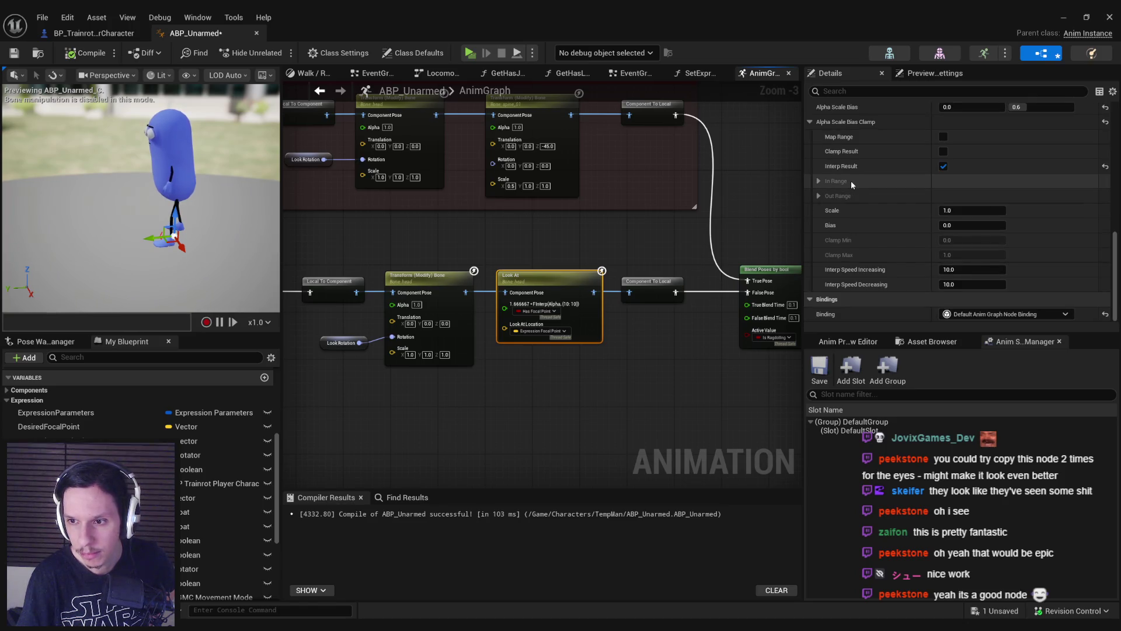
{"action": "scroll", "coordinate": [850, 180], "scroll_direction": "up", "scroll_amount": 8}
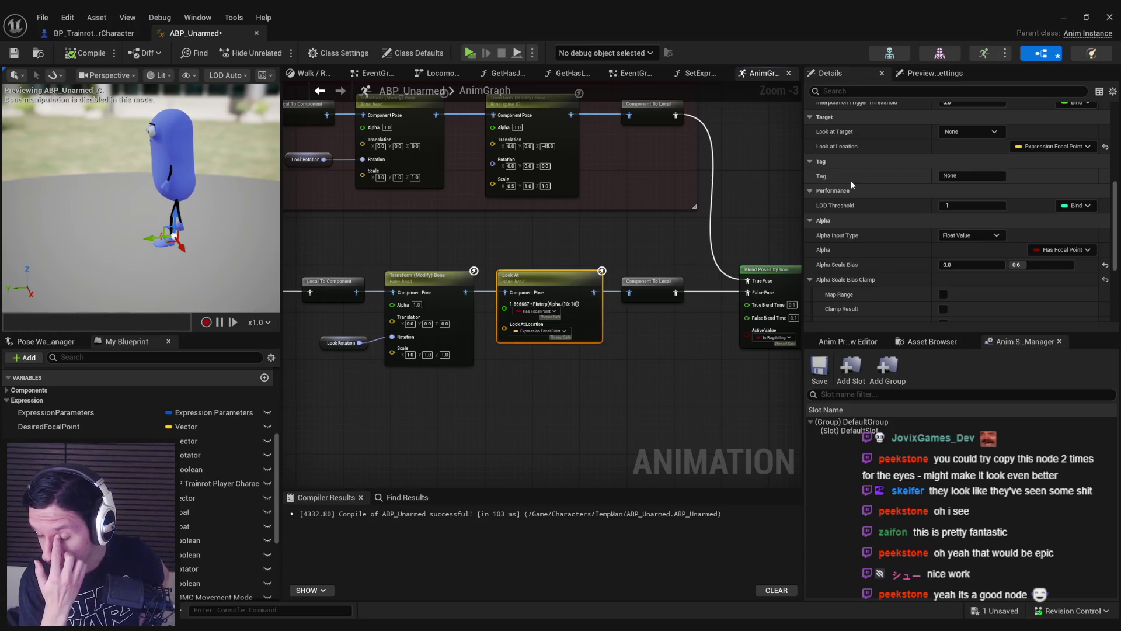
{"action": "key", "text": "ctrl+s"}
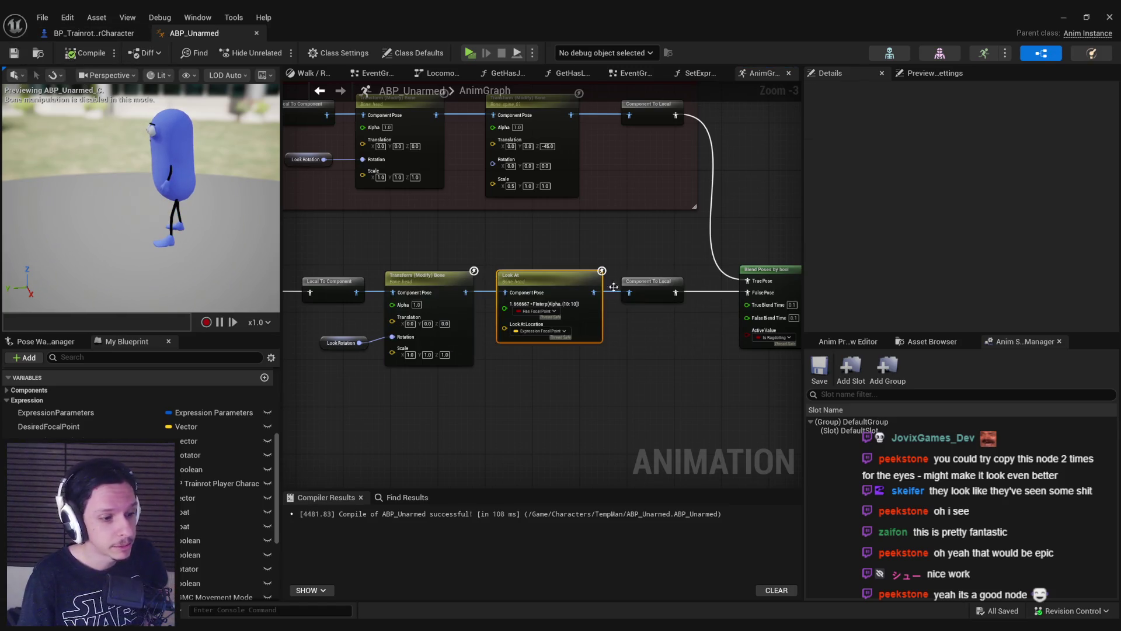